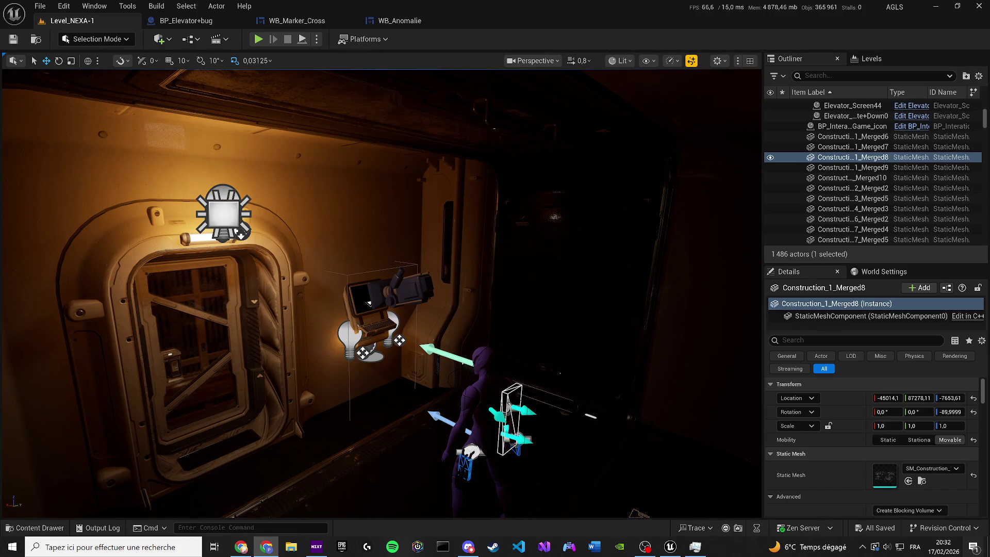
# - Switch from the Level_NEXA-1 viewport to the BP_Elevator+bug blueprint's EventGraph
pyautogui.click(185, 22)
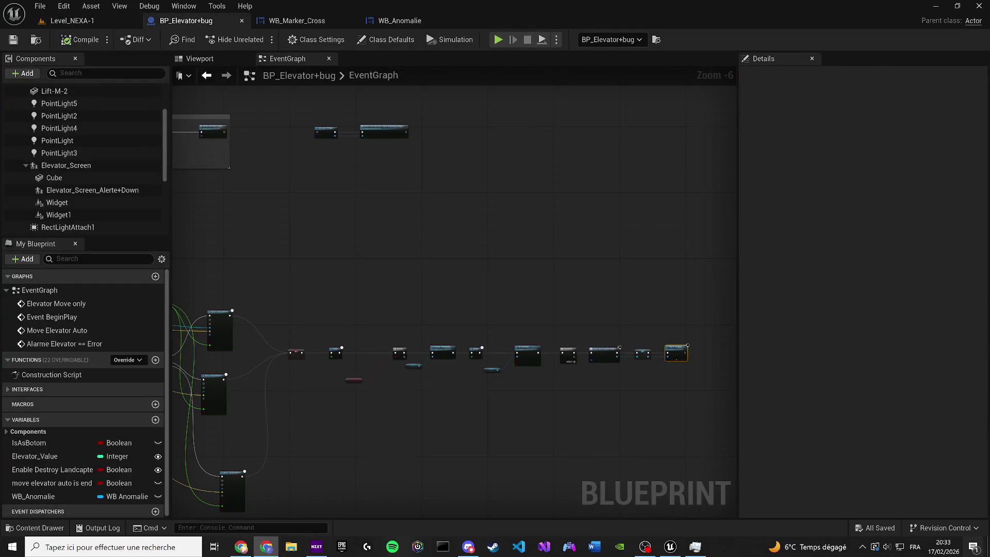
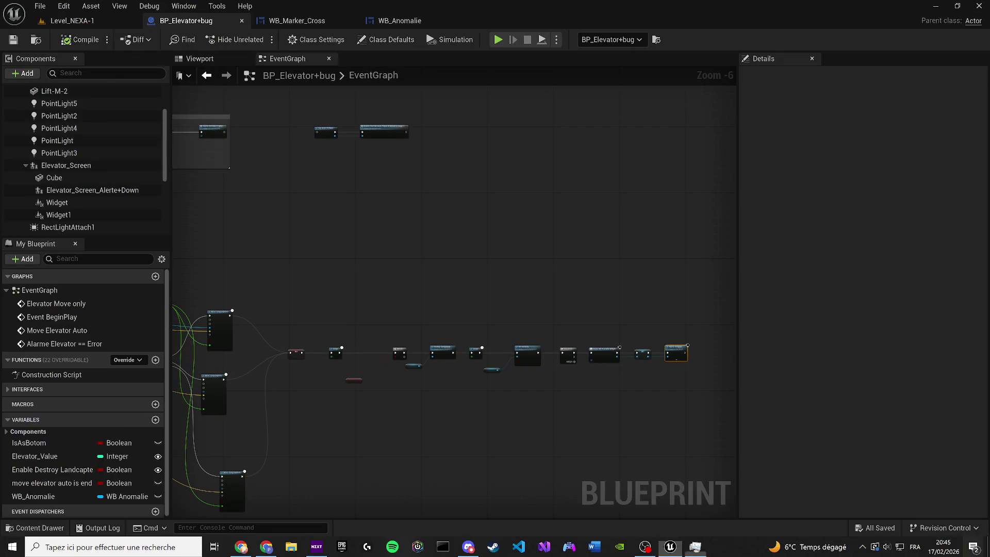
# - In WB_Anomalie, delete the overlapping text2 'Systèmes réinitialisés' block, keeping the anomaly message
pyautogui.scroll(6, 320, 250)
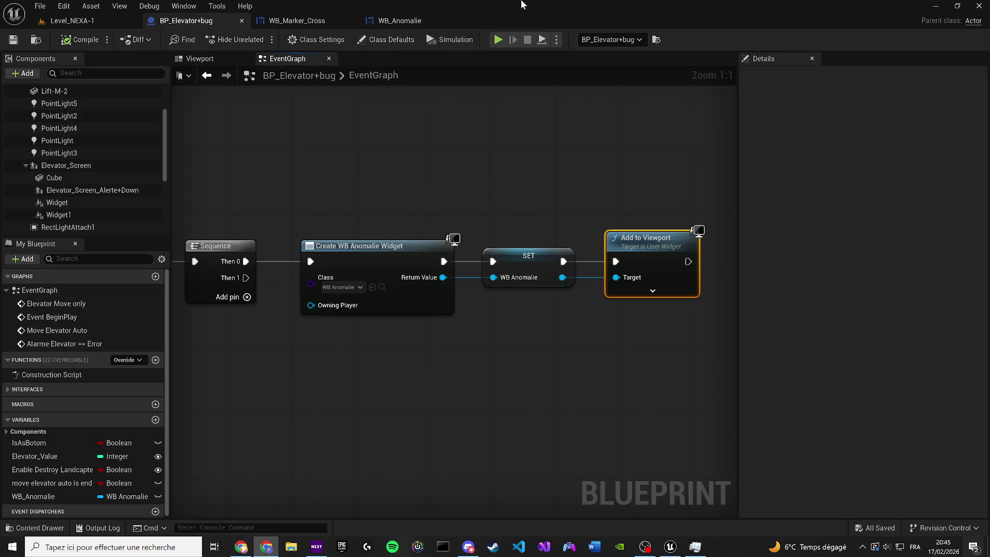
pyautogui.click(399, 21)
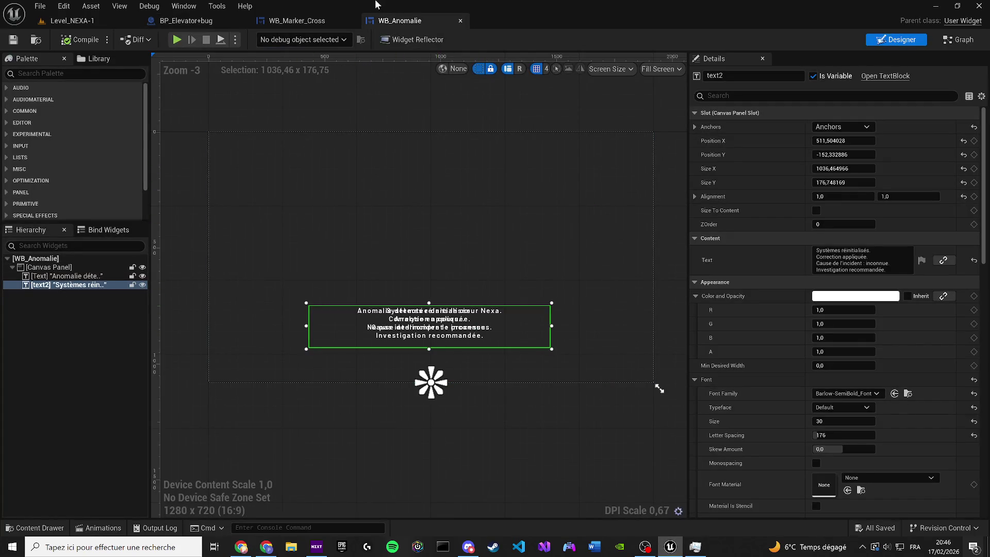
pyautogui.click(59, 285)
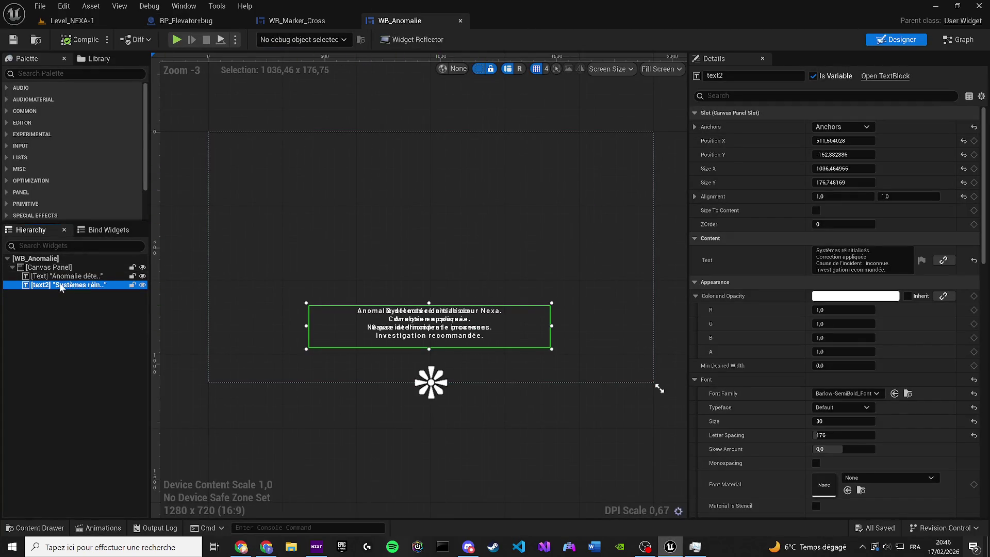
pyautogui.click(73, 277)
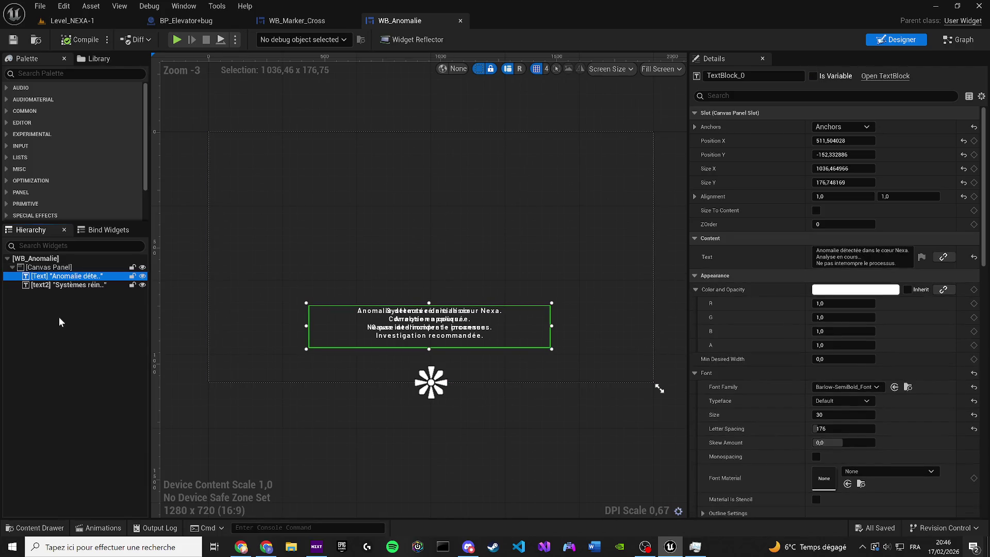
pyautogui.click(41, 284)
pyautogui.press('Delete')
pyautogui.click(368, 323)
pyautogui.scroll(6, 368, 323)
pyautogui.scroll(-3, 307, 331)
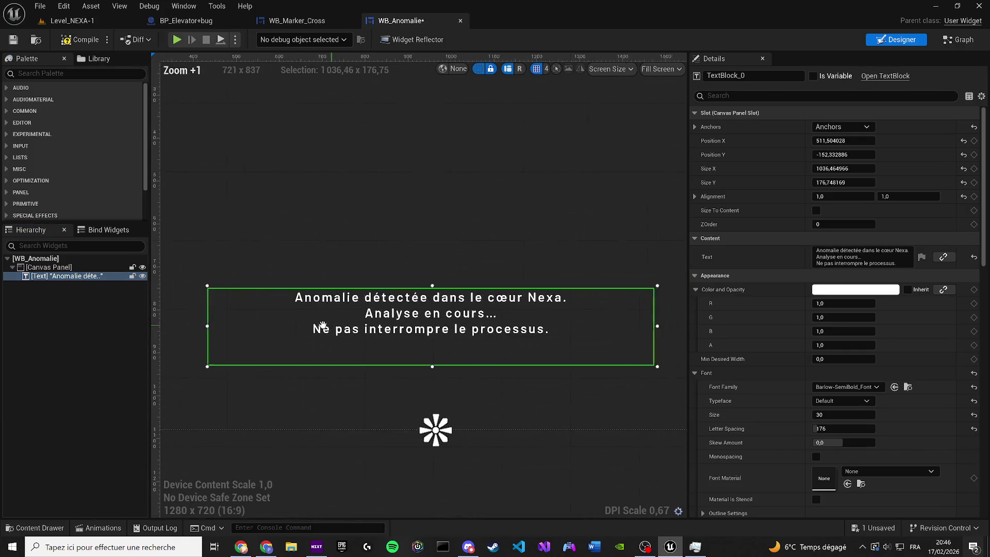
# - Open WB_Main_Mission from the Widgets/UI/Missions folder
pyautogui.click(35, 527)
pyautogui.click(518, 297)
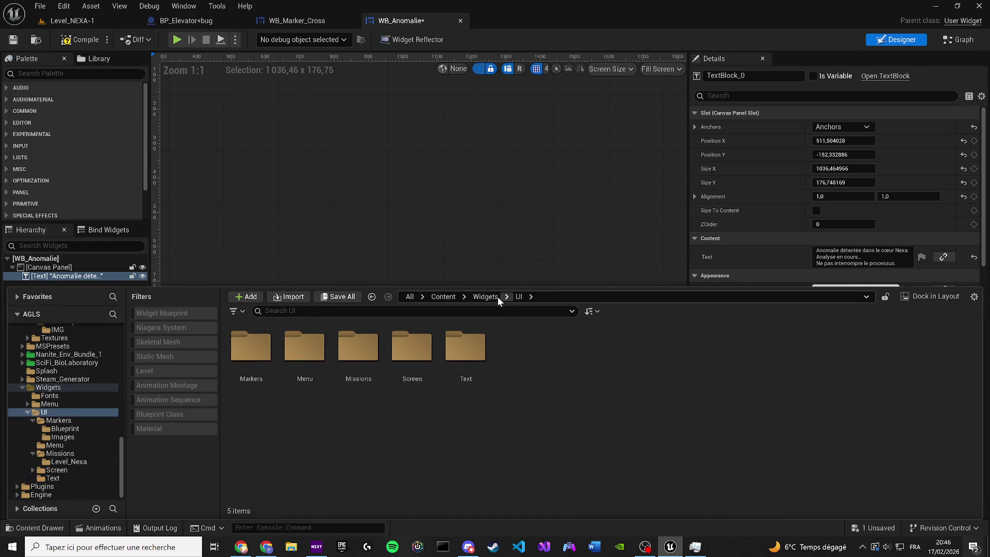
pyautogui.doubleClick(383, 365)
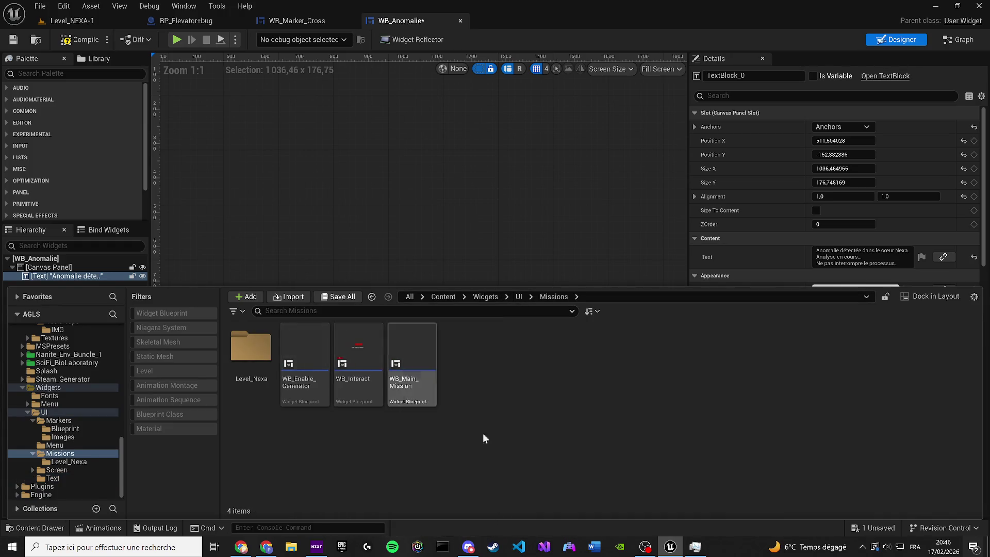
pyautogui.doubleClick(407, 379)
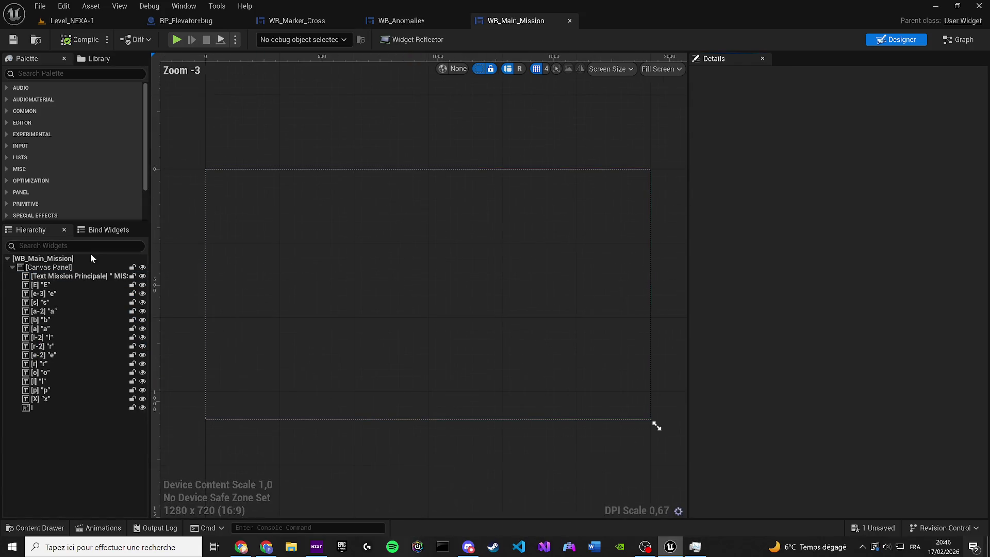
# - Browse its per-letter text blocks in the Hierarchy, from E down to the o block
pyautogui.click(53, 286)
pyautogui.click(54, 293)
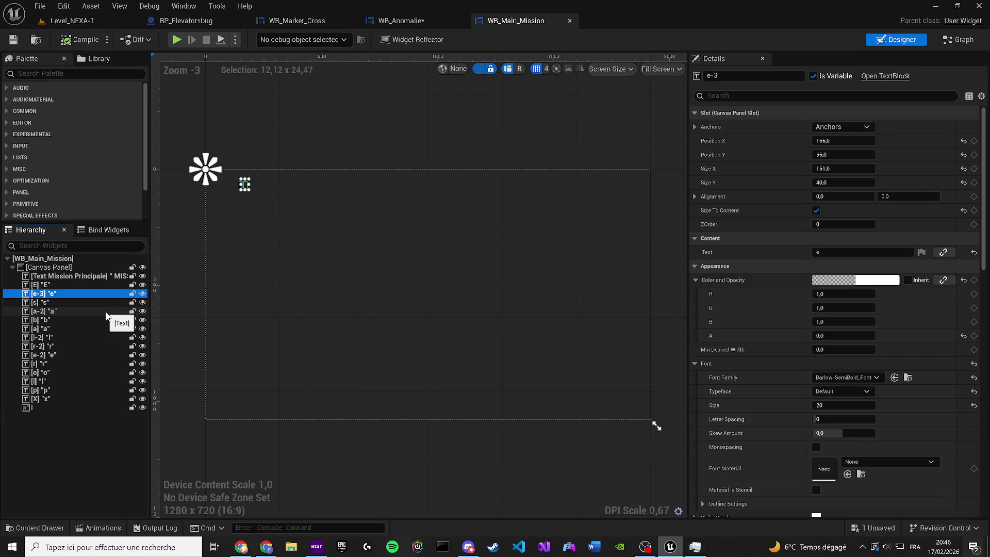
pyautogui.press('End')
pyautogui.press('Up')
pyautogui.press('Up')
pyautogui.press('Up')
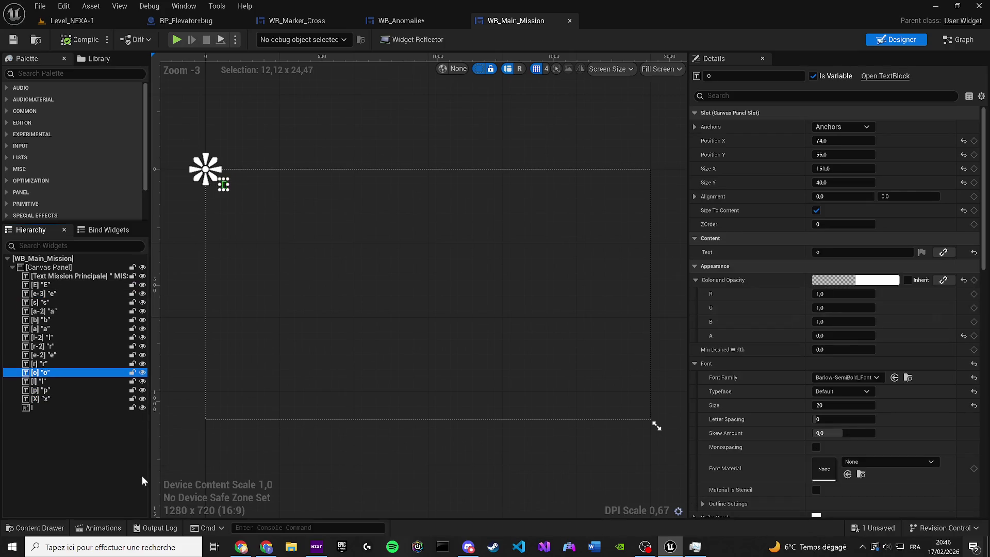
pyautogui.click(124, 416)
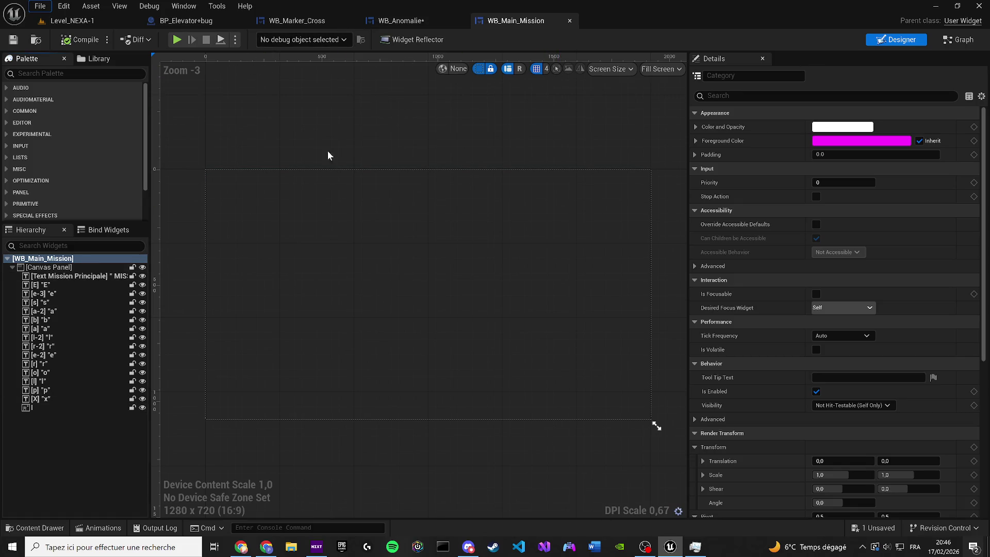
pyautogui.hotkey('ctrl', 'space')
# - Paste a copy of WB_Main_Mission into the Level_Nexa folder
pyautogui.click(416, 389)
pyautogui.doubleClick(251, 350)
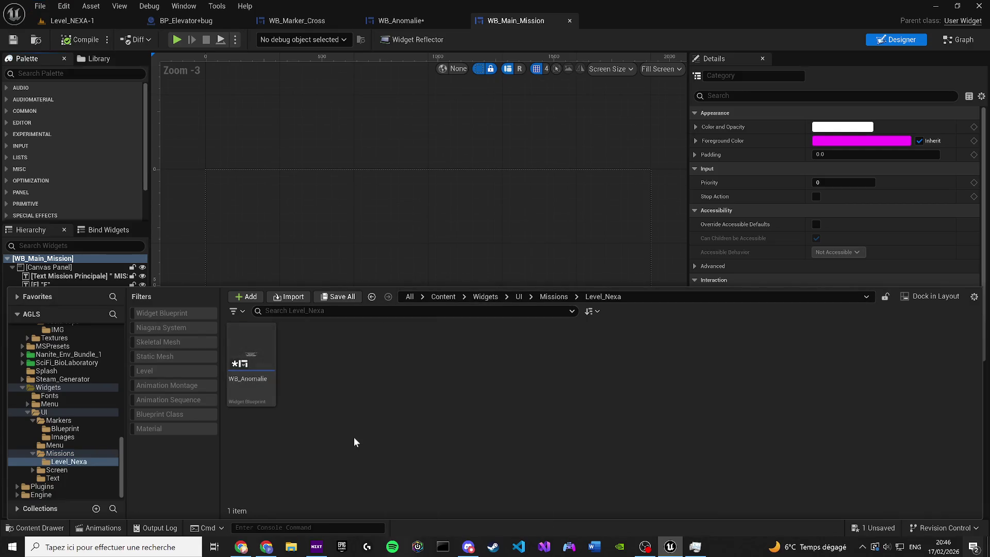
pyautogui.hotkey('ctrl', 'v')
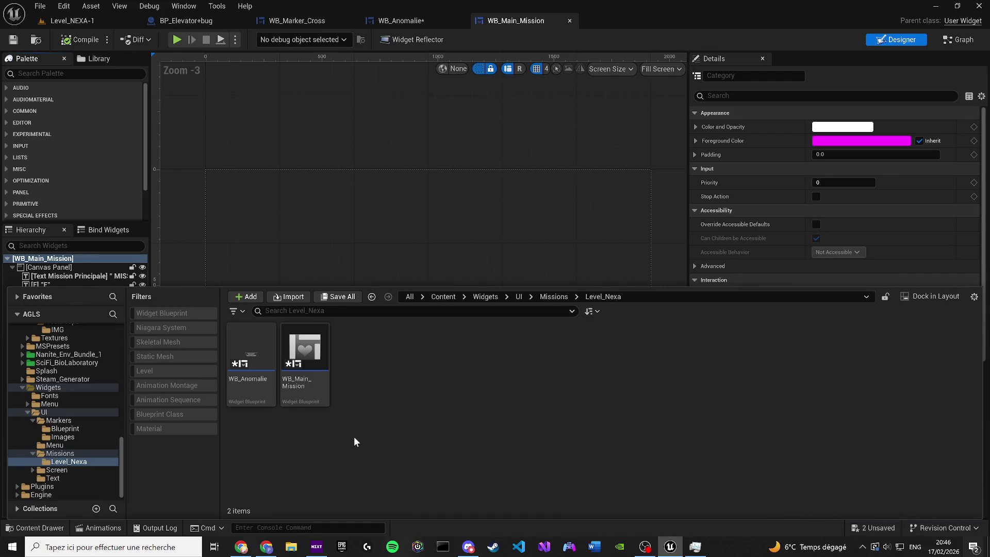
# - Start renaming the copy and switch the keyboard layout to French
pyautogui.click(305, 361)
pyautogui.press('F2')
pyautogui.press('BackSpace')
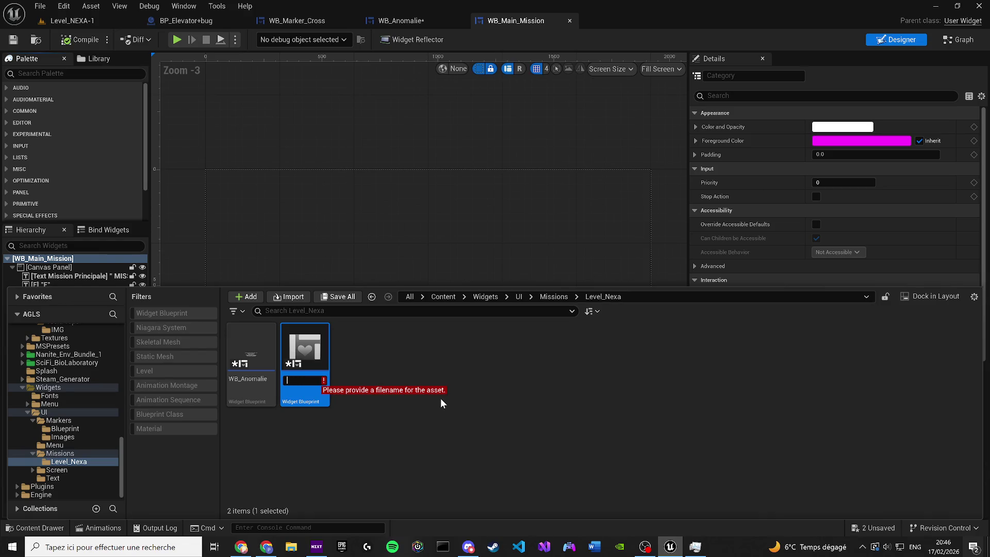
pyautogui.write('Z')
pyautogui.press('BackSpace')
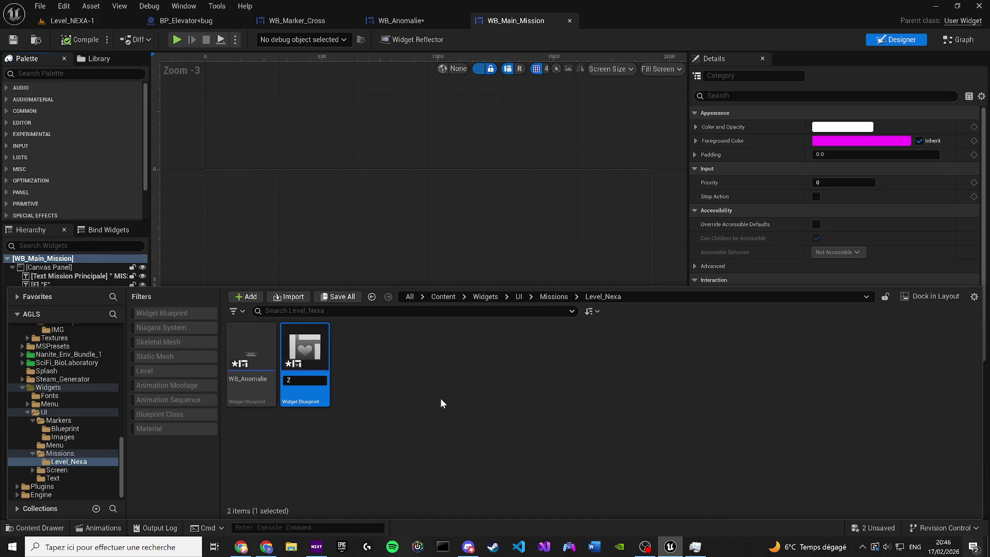
pyautogui.click(916, 547)
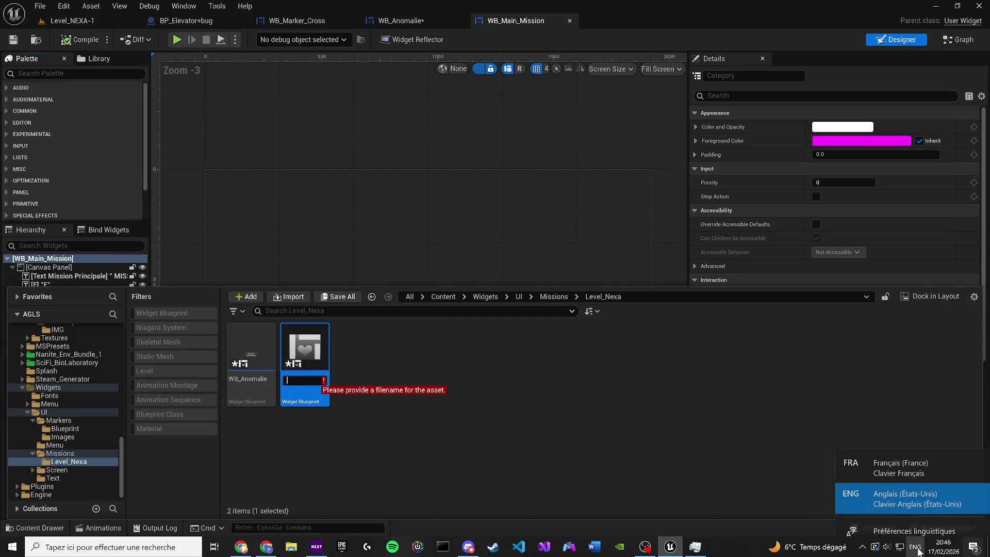
pyautogui.click(887, 457)
pyautogui.hotkey('ctrl', 'z')
# - Name the copy WB_elevator_Error and open it in the designer
pyautogui.write('W')
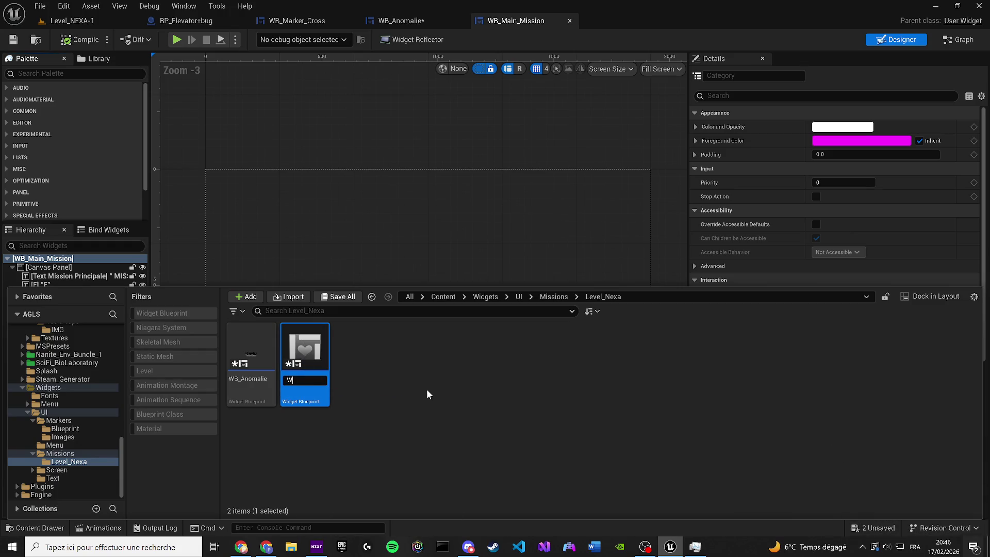
pyautogui.write('b')
pyautogui.write('8')
pyautogui.write('elevator')
pyautogui.write('_Errior')
pyautogui.press('Left')
pyautogui.press('Left')
pyautogui.press('BackSpace')
pyautogui.press('Return')
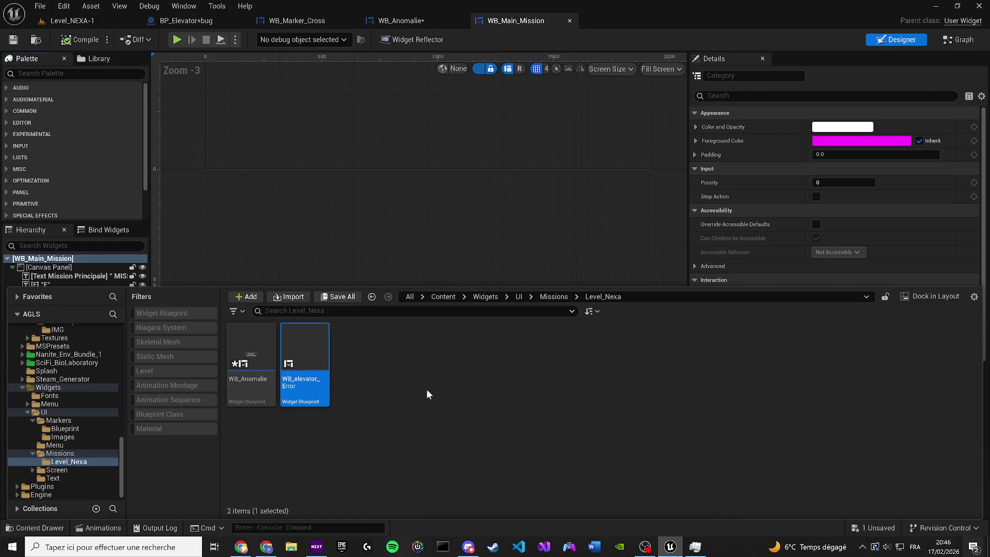
pyautogui.doubleClick(299, 355)
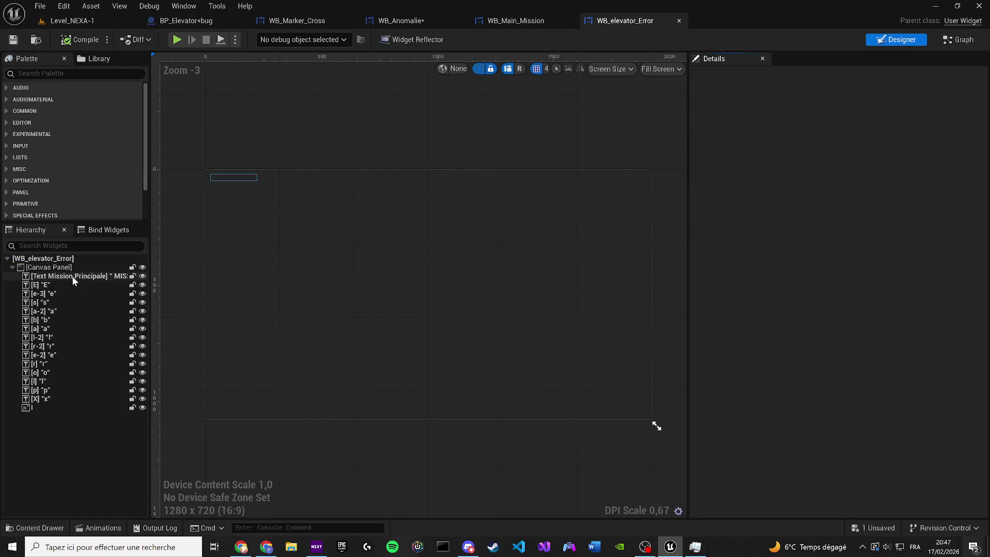
# - Check WB_Anomalie's message, then return to WB_elevator_Error
pyautogui.click(56, 285)
pyautogui.hotkey('ctrl', 'space')
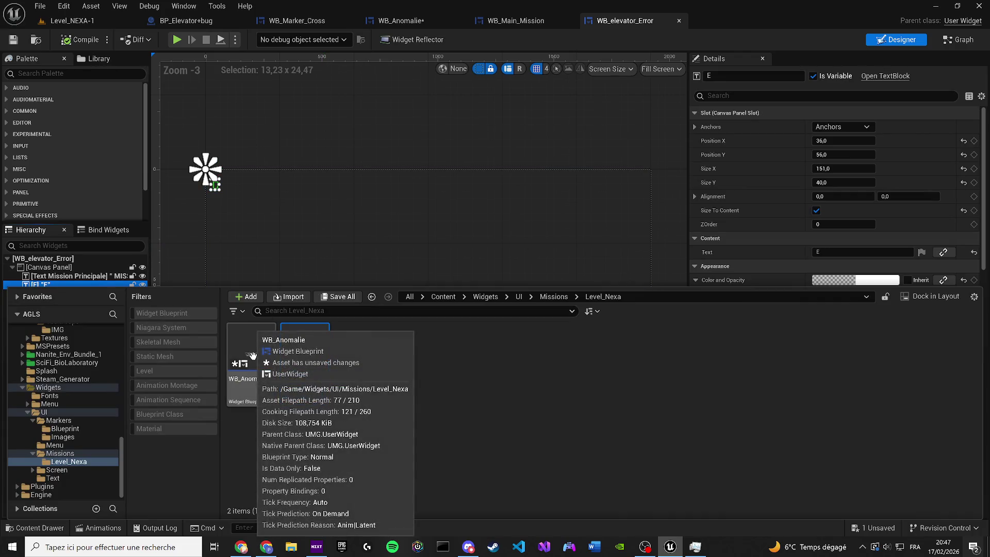
pyautogui.doubleClick(253, 355)
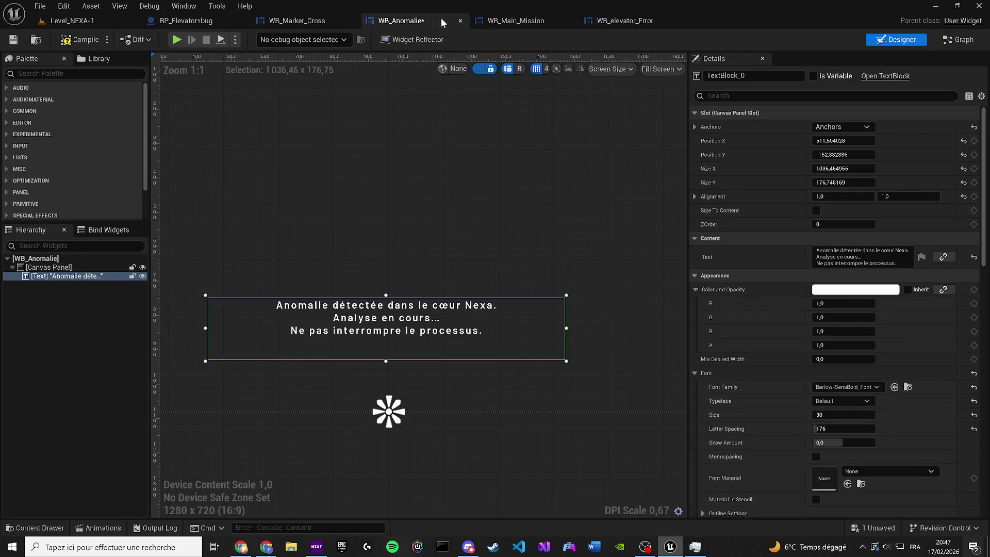
pyautogui.click(454, 21)
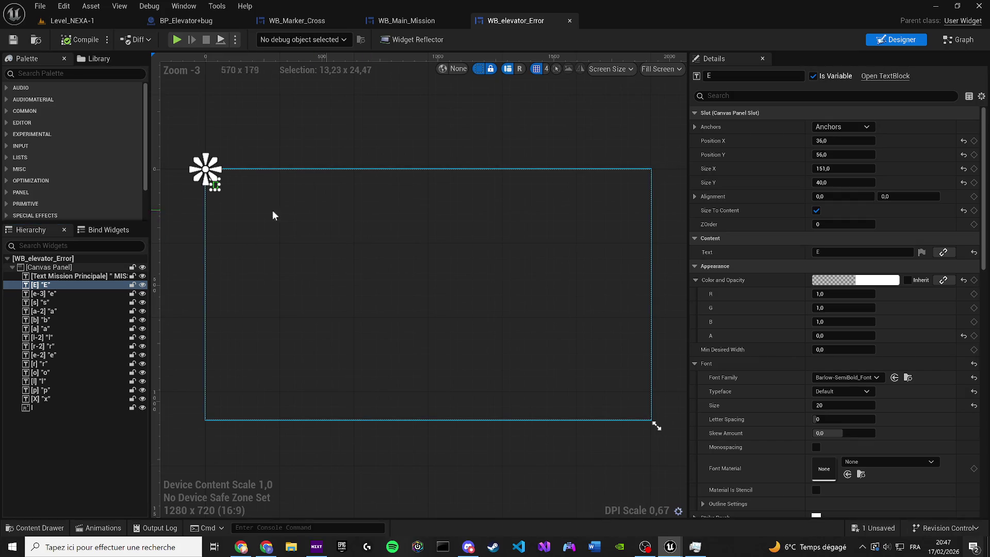
# - Set the first letter block's text to A and rename it A-1
pyautogui.scroll(8, 222, 227)
pyautogui.scroll(4, 234, 262)
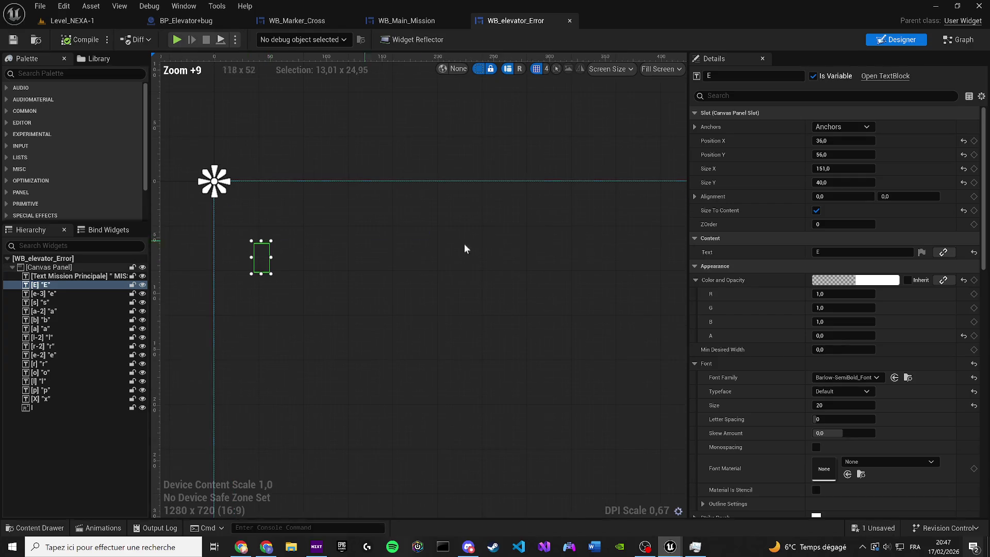
pyautogui.click(845, 252)
pyautogui.write('A')
pyautogui.click(712, 76)
pyautogui.write('A')
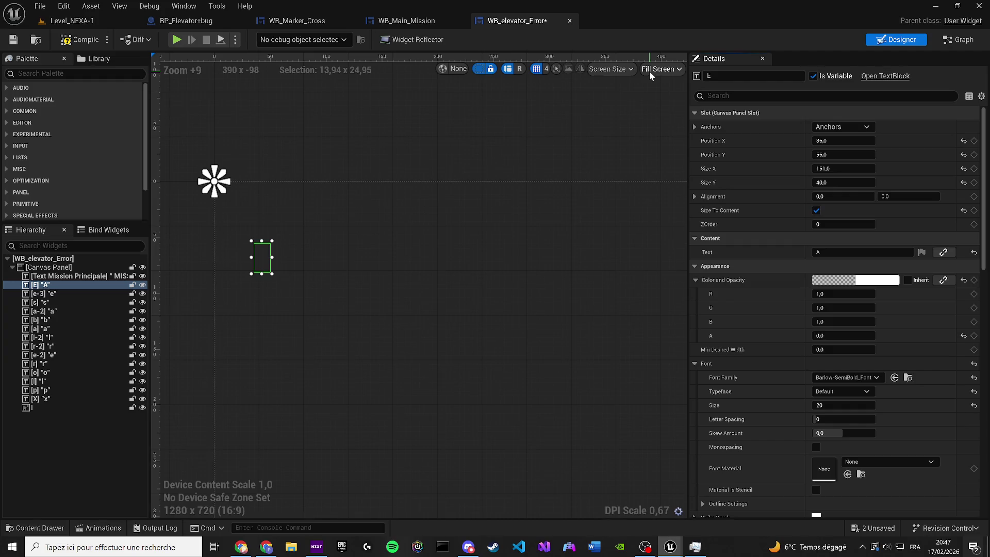
pyautogui.write('-1')
pyautogui.press('Return')
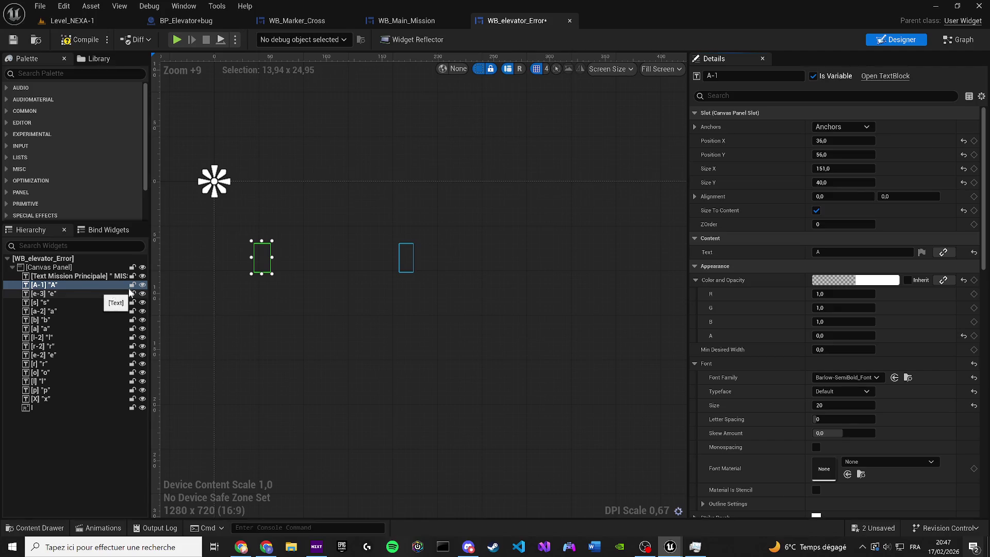
# - Rename the x letter block N-1 and change its text to N
pyautogui.click(70, 285)
pyautogui.scroll(2, 287, 268)
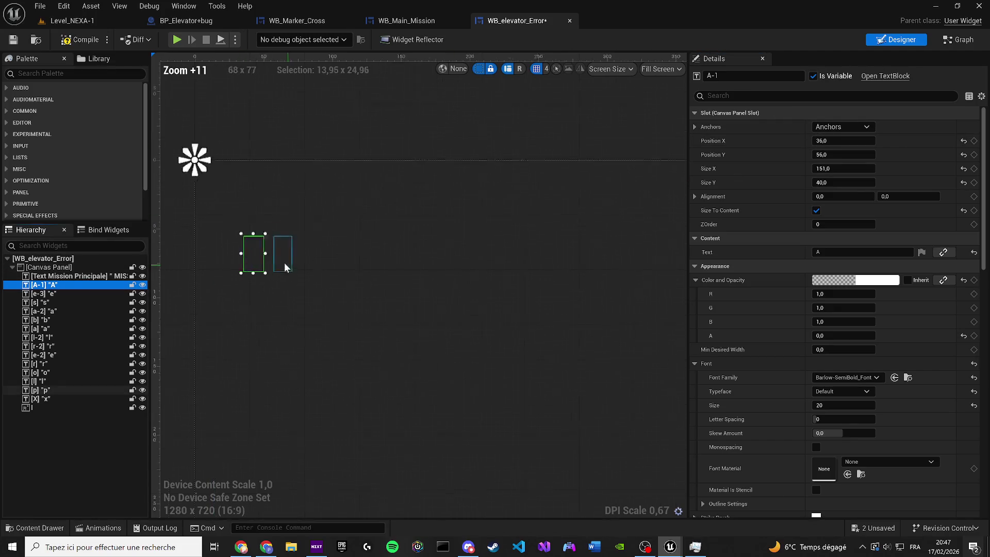
pyautogui.scroll(1, 267, 252)
pyautogui.scroll(3, 263, 252)
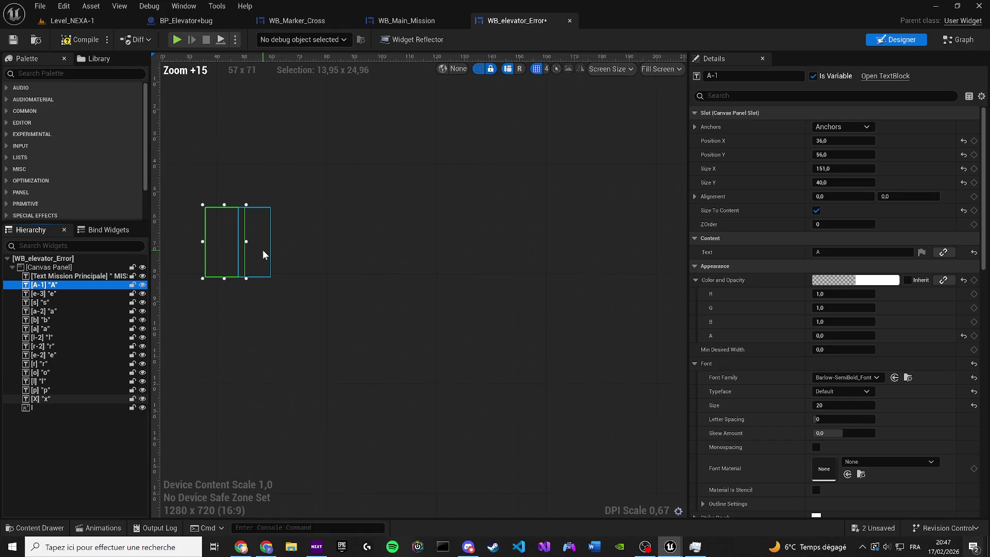
pyautogui.click(263, 252)
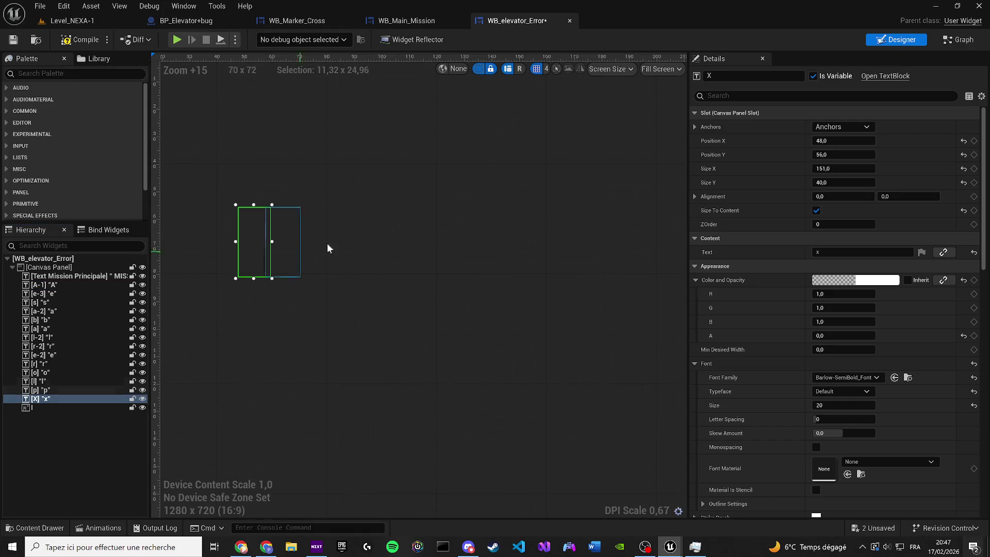
pyautogui.write('N')
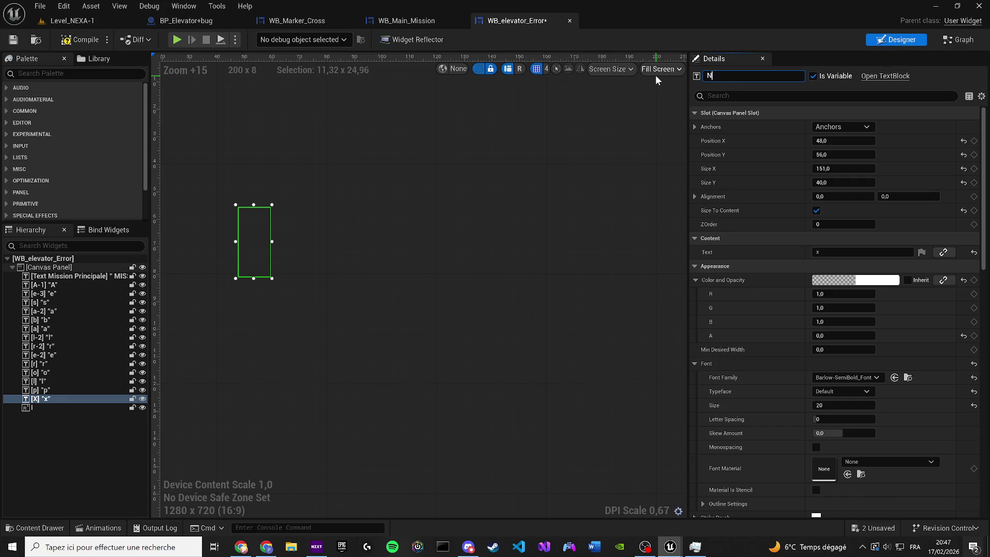
pyautogui.write('-1')
pyautogui.press('Return')
pyautogui.click(837, 251)
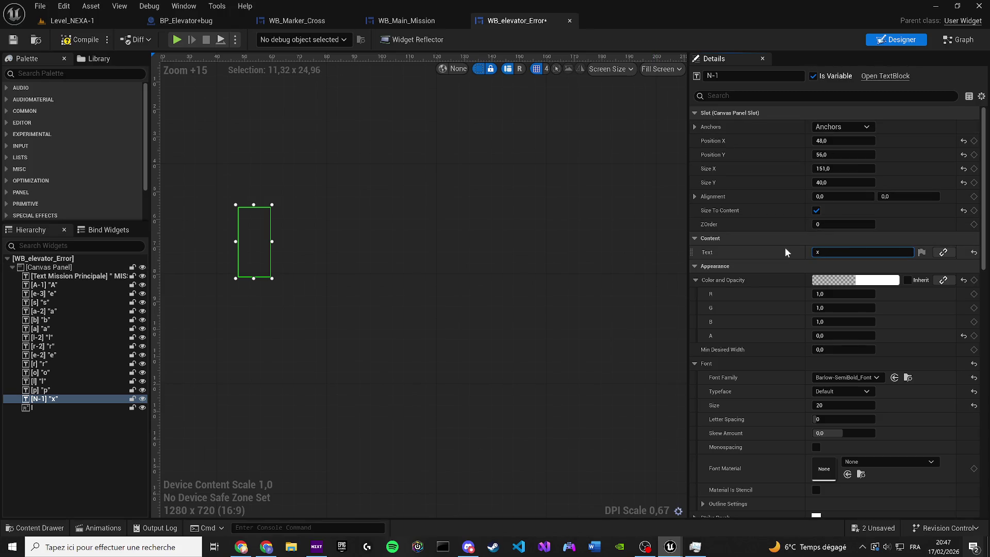
pyautogui.hotkey('ctrl', 'a')
pyautogui.write('N')
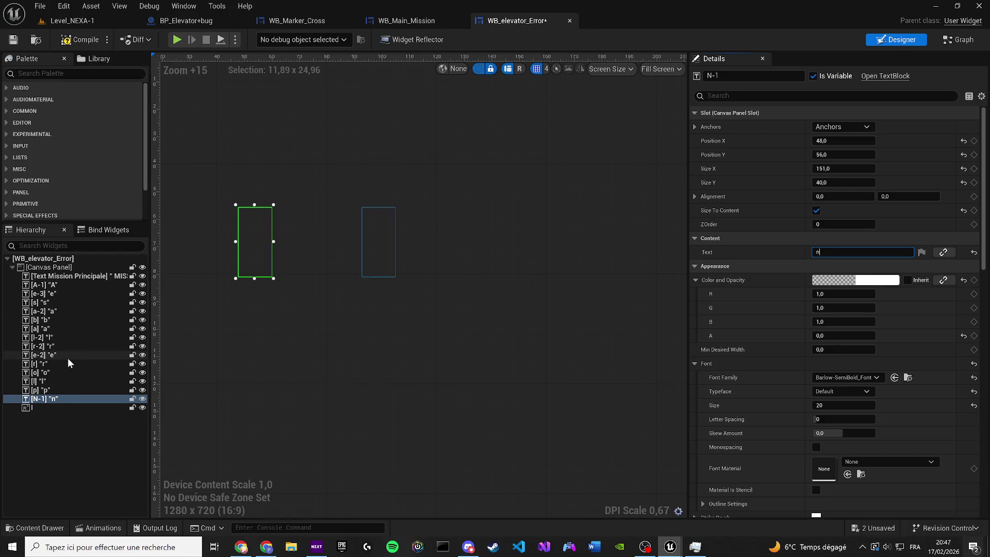
# - Select the letter blocks from A-1 through l in the Hierarchy
pyautogui.click(70, 339)
pyautogui.click(58, 285)
pyautogui.keyDown('shift'); pyautogui.click(47, 407); pyautogui.keyUp('shift')
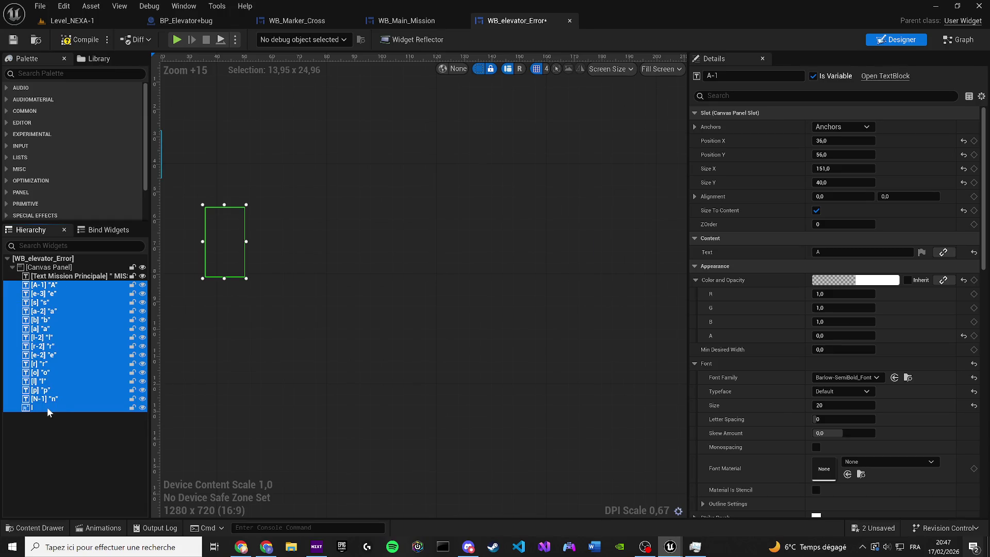
# - Rename the p block o-1 showing 'o', then begin renaming the l block m-1
pyautogui.scroll(-4, 333, 297)
pyautogui.scroll(6, 277, 269)
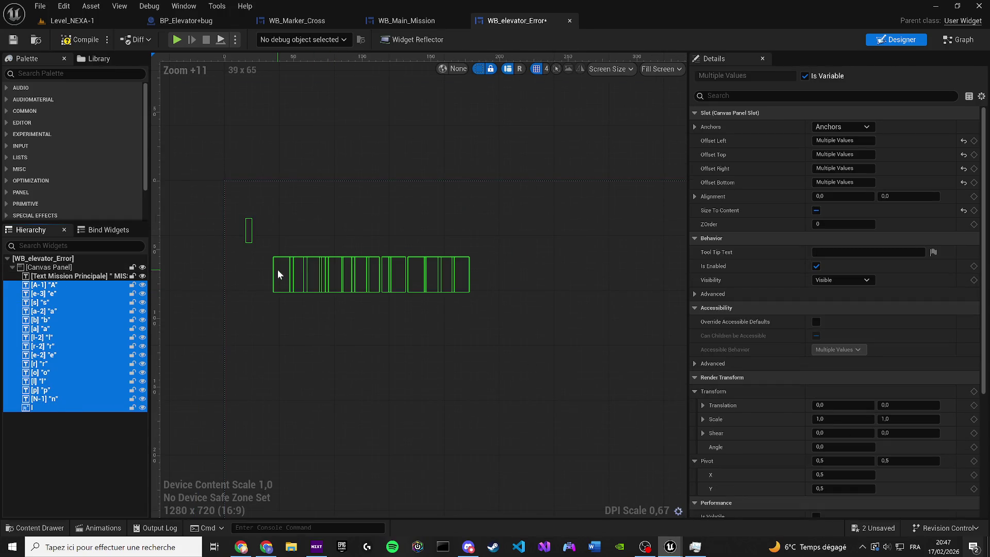
pyautogui.click(300, 266)
pyautogui.scroll(1, 314, 263)
pyautogui.click(351, 264)
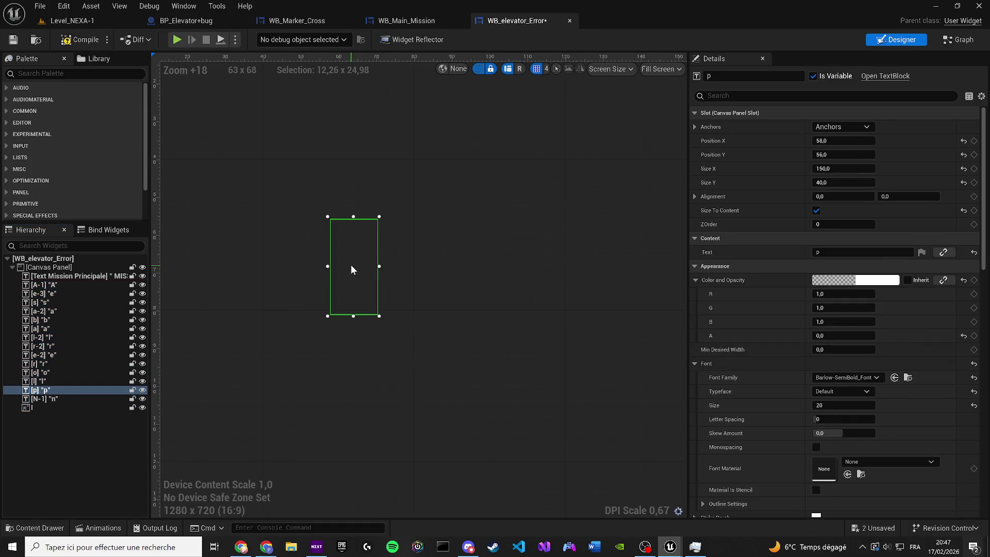
pyautogui.click(750, 76)
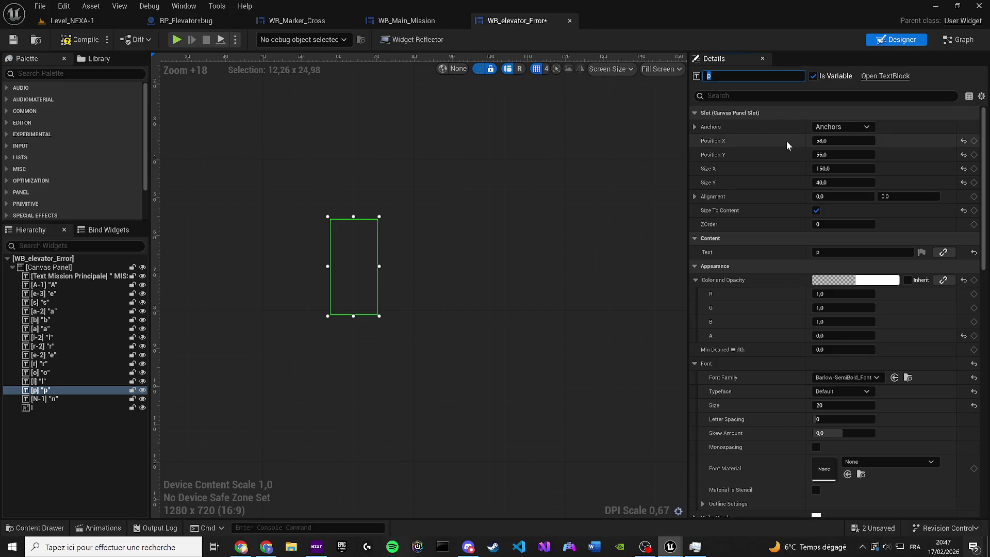
pyautogui.write('o-1')
pyautogui.click(820, 252)
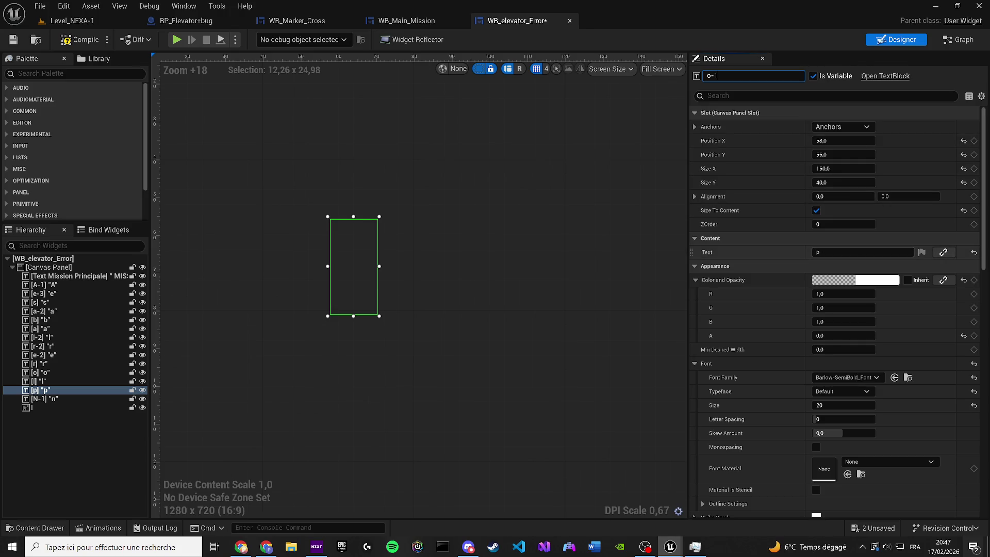
pyautogui.write('o')
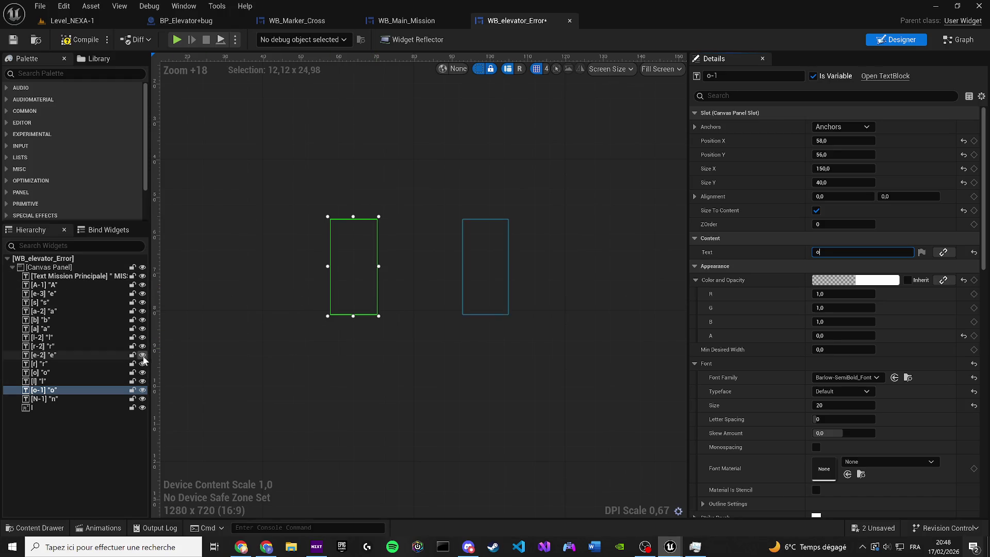
pyautogui.click(379, 256)
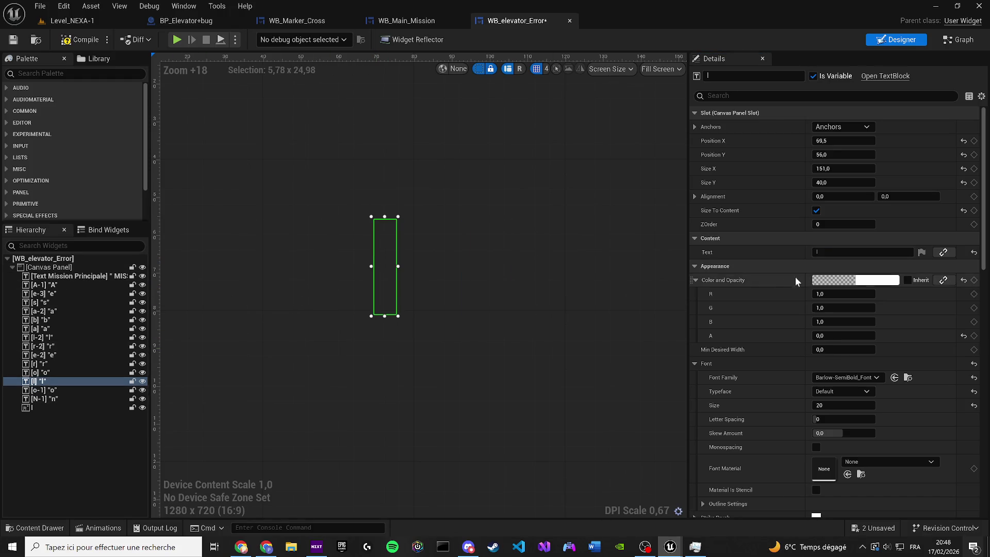
pyautogui.write('m')
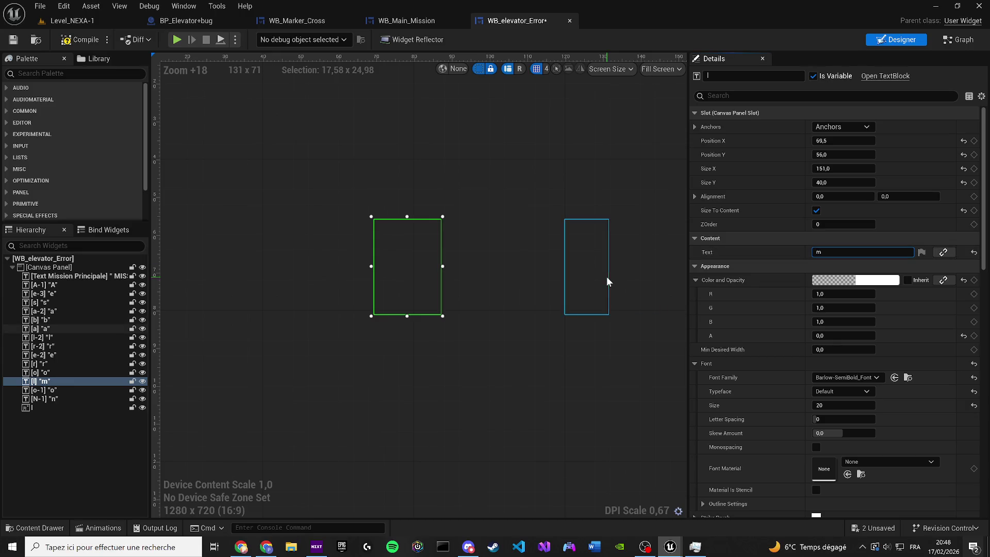
pyautogui.write('m-1')
# - Name the block m-1, then select all letter blocks and search their visibility and opacity properties
pyautogui.press('Return')
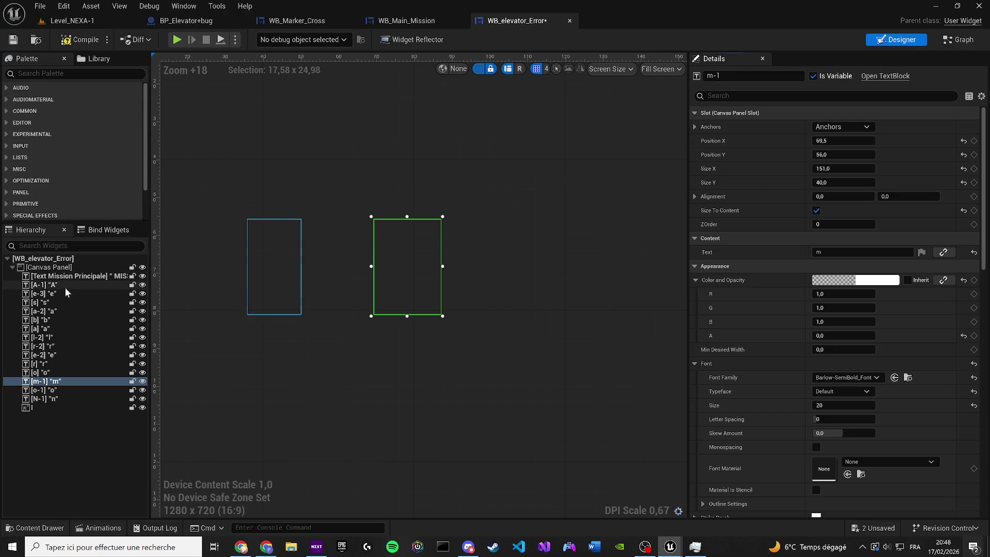
pyautogui.click(65, 286)
pyautogui.keyDown('shift'); pyautogui.click(57, 410); pyautogui.keyUp('shift')
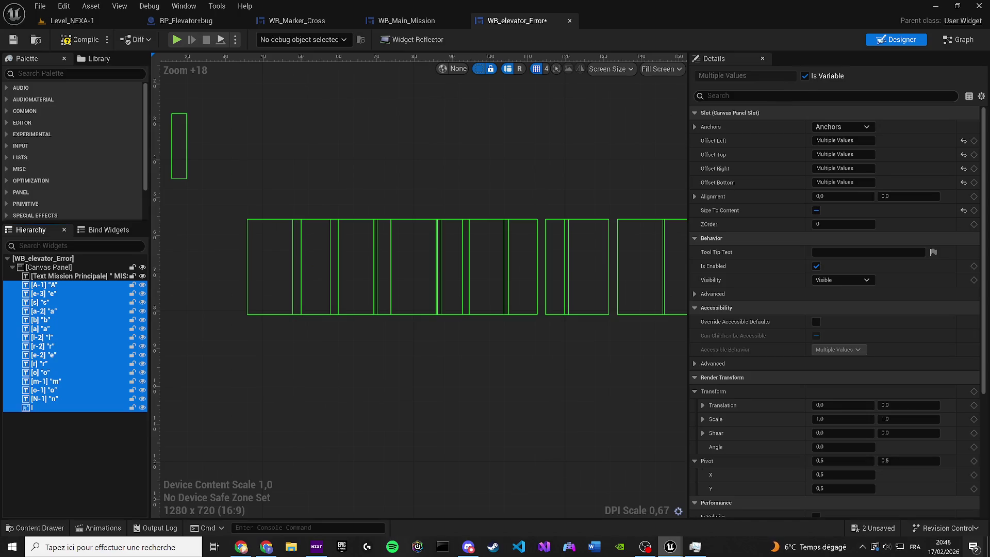
pyautogui.click(785, 96)
pyautogui.write('visi')
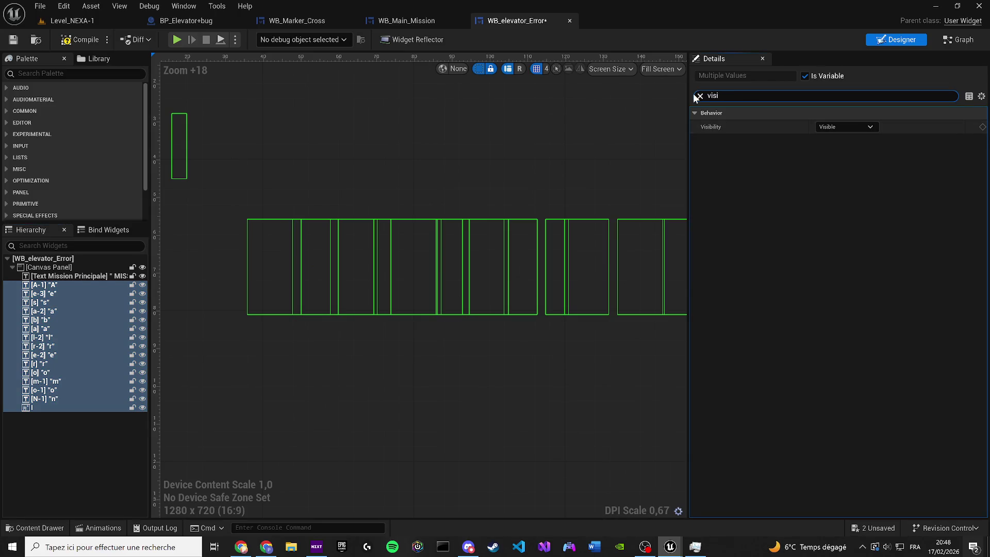
pyautogui.click(700, 95)
pyautogui.write('o)p')
pyautogui.press('BackSpace')
pyautogui.write('pa')
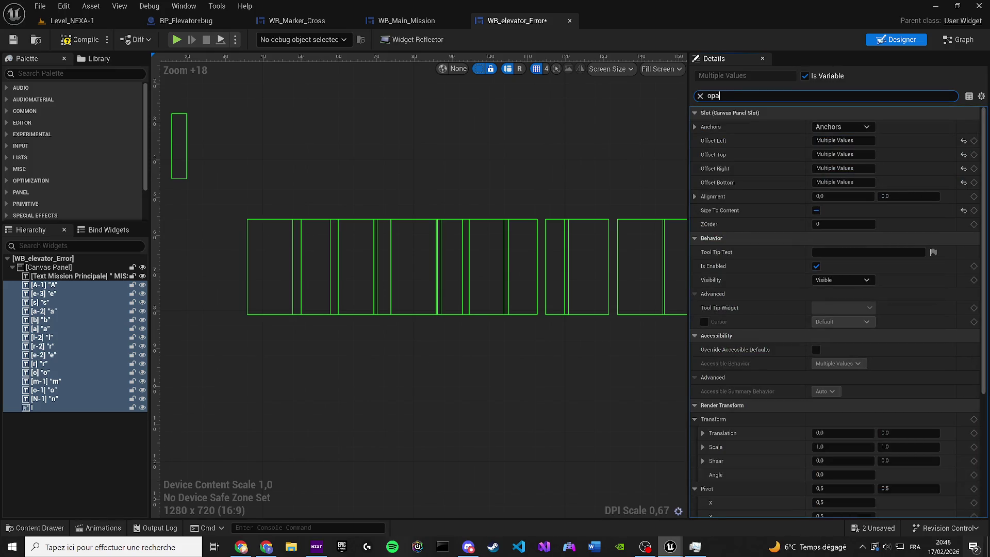
pyautogui.write('c')
pyautogui.click(700, 96)
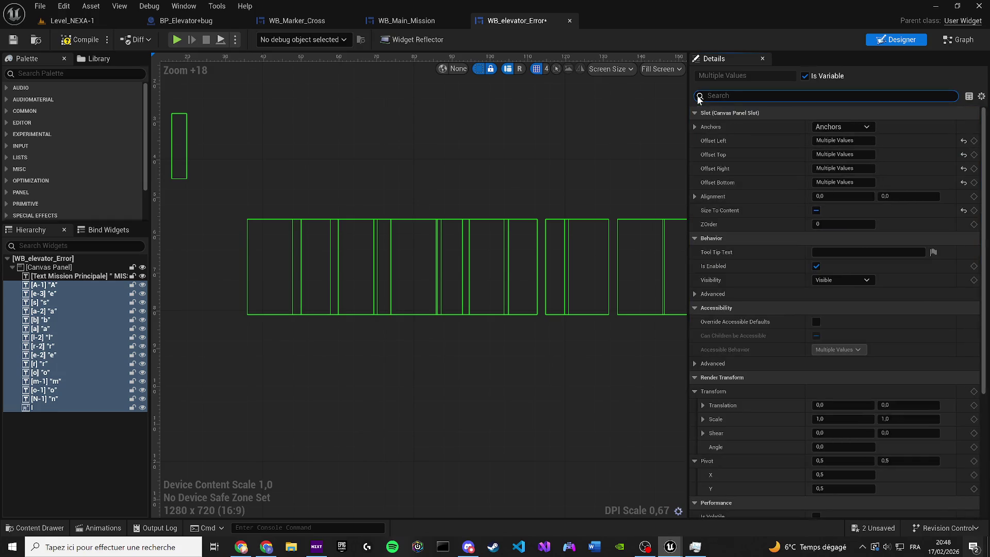
pyautogui.scroll(-5, 920, 266)
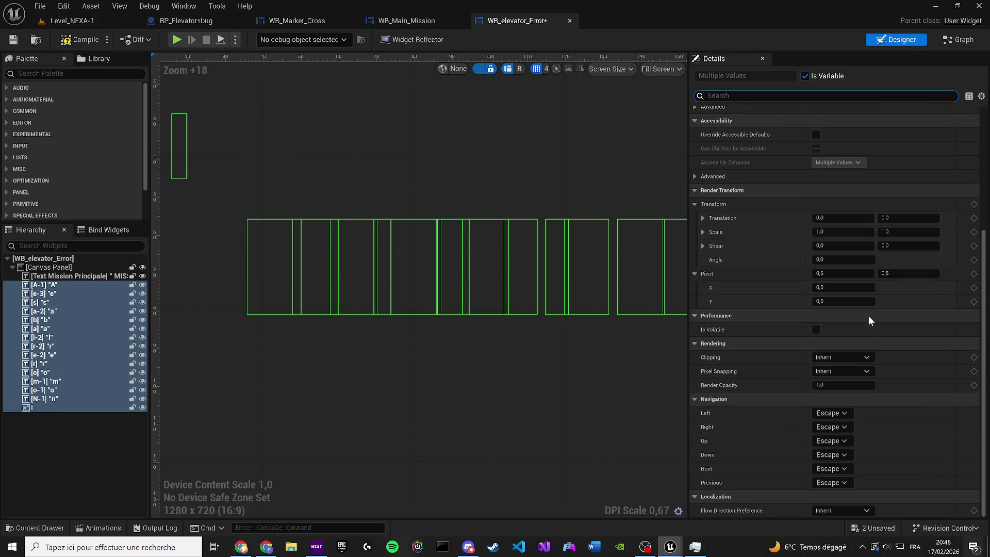
# - Give A-1 a white shadow colour with slightly higher opacity
pyautogui.click(72, 285)
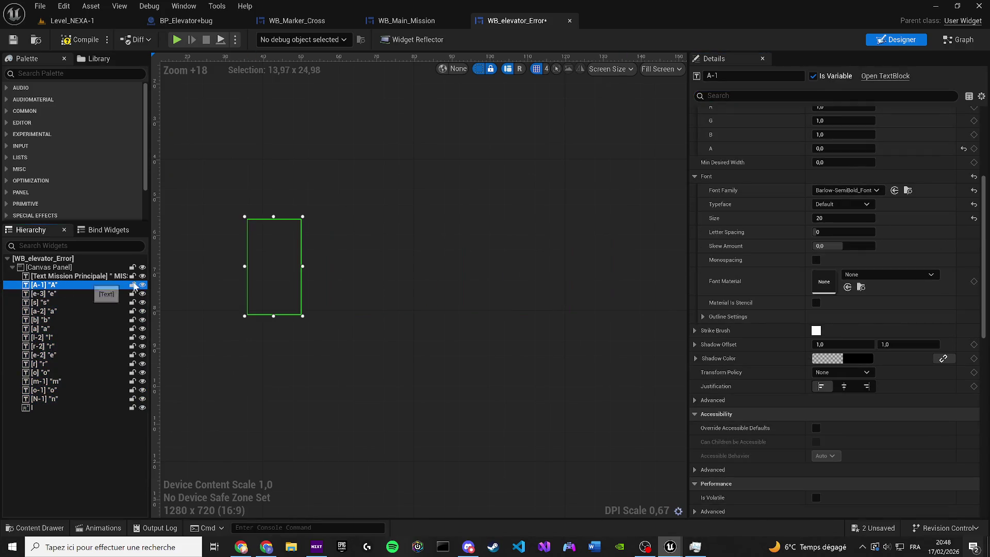
pyautogui.click(694, 357)
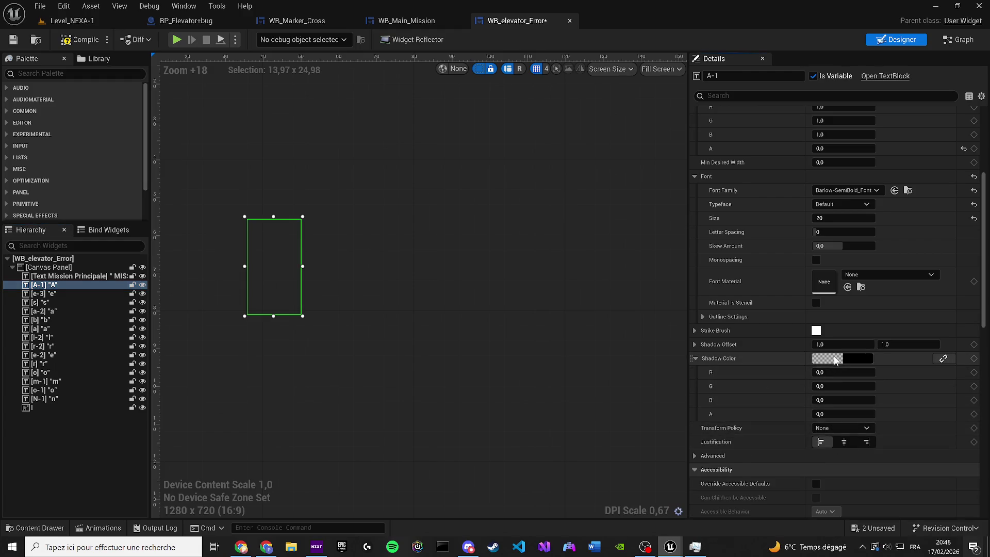
pyautogui.click(815, 360)
pyautogui.moveTo(744, 342); pyautogui.dragTo(765, 230)
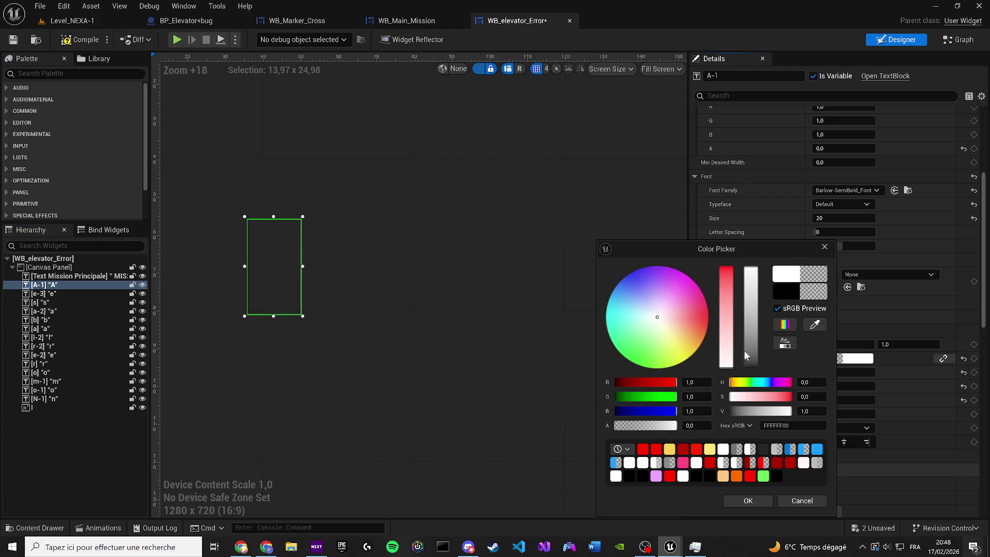
pyautogui.moveTo(645, 426); pyautogui.dragTo(582, 426)
pyautogui.click(746, 500)
# - Apply a clearly visible white shadow colour to letter blocks A-1 through N-1
pyautogui.keyDown('shift'); pyautogui.click(58, 398); pyautogui.keyUp('shift')
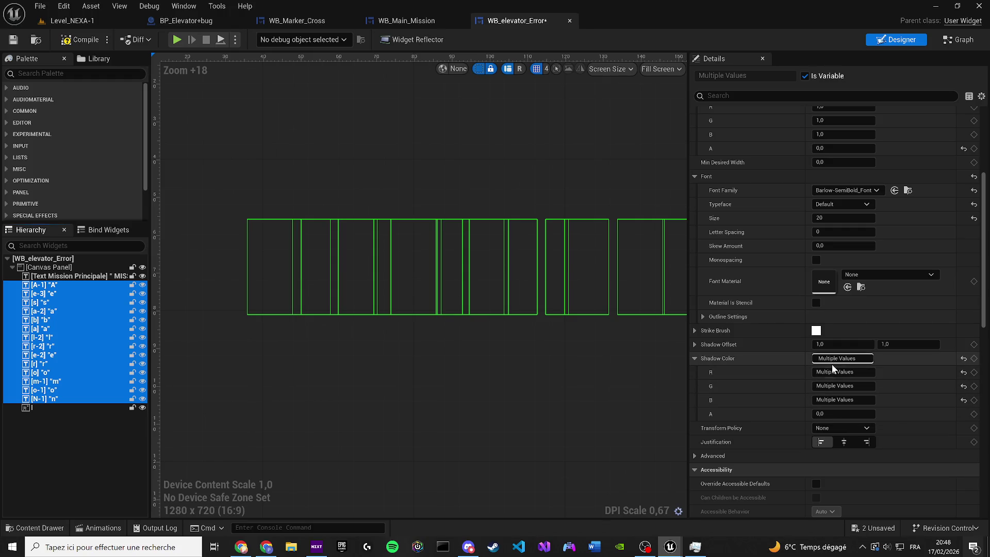
pyautogui.click(830, 363)
pyautogui.click(639, 448)
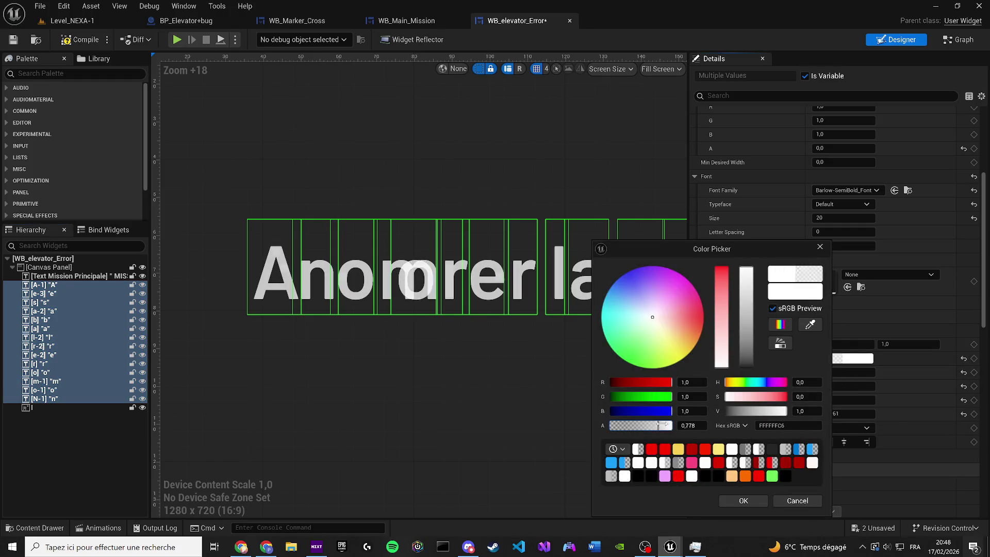
pyautogui.click(737, 500)
pyautogui.click(494, 408)
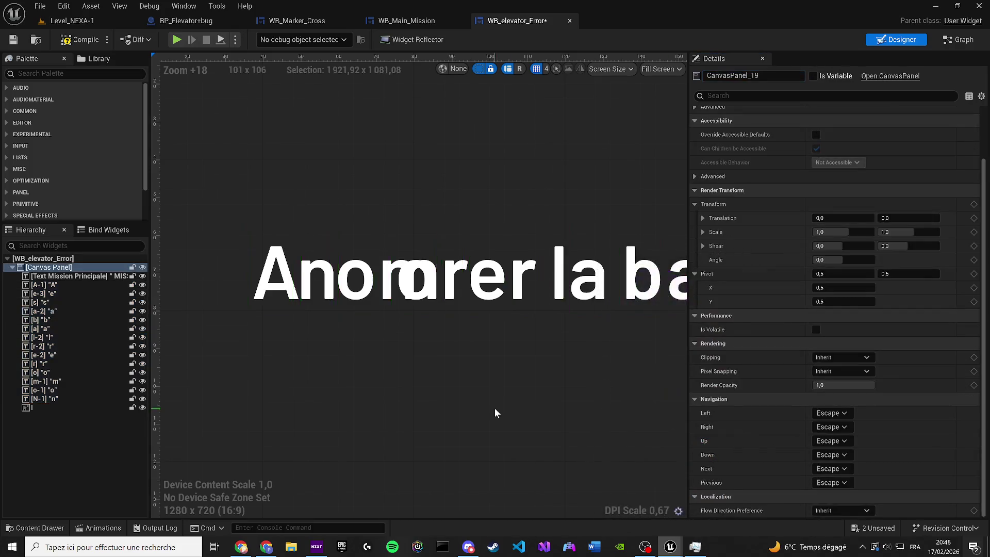
# - Delete the duplicate o letter block
pyautogui.scroll(-6, 464, 397)
pyautogui.scroll(5, 335, 313)
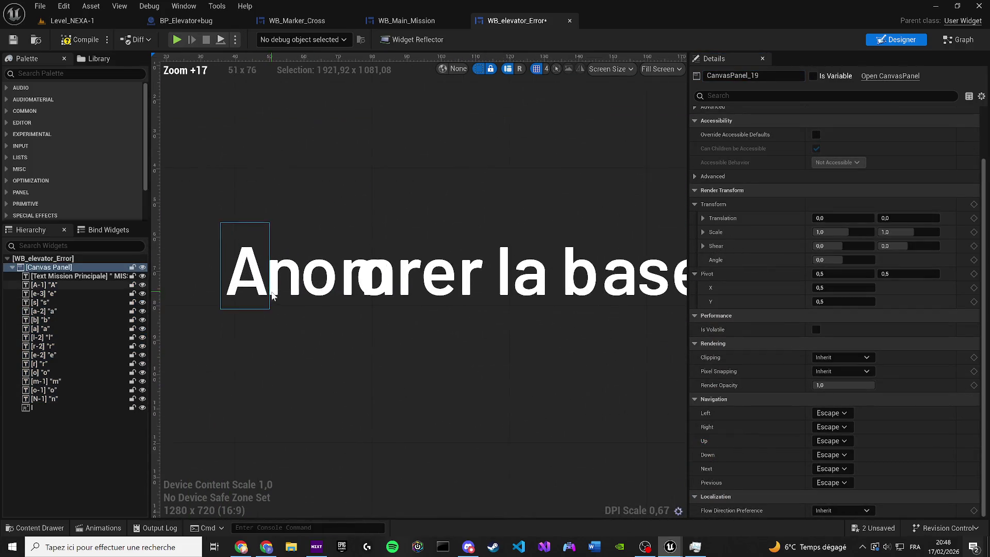
pyautogui.click(347, 282)
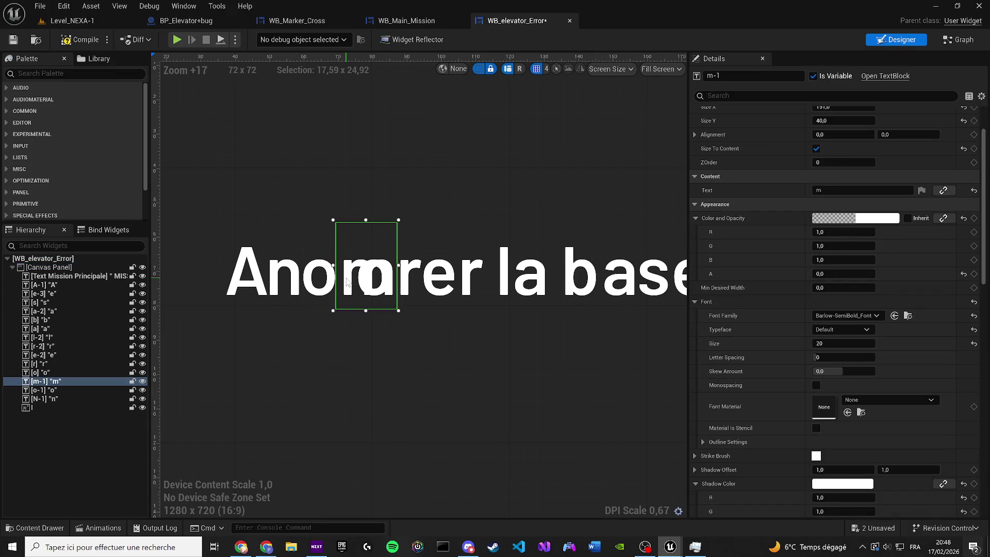
pyautogui.scroll(2, 390, 281)
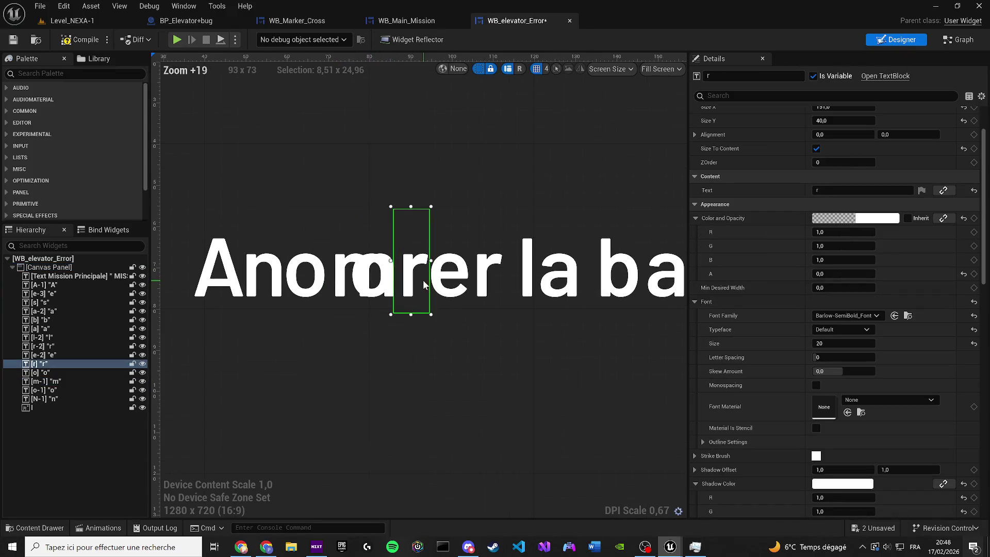
pyautogui.click(66, 372)
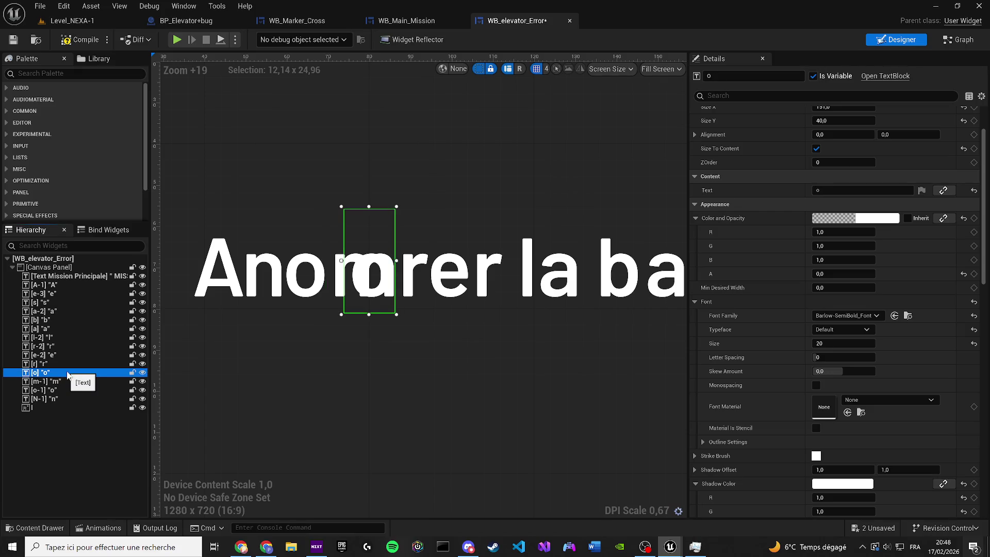
pyautogui.press('Delete')
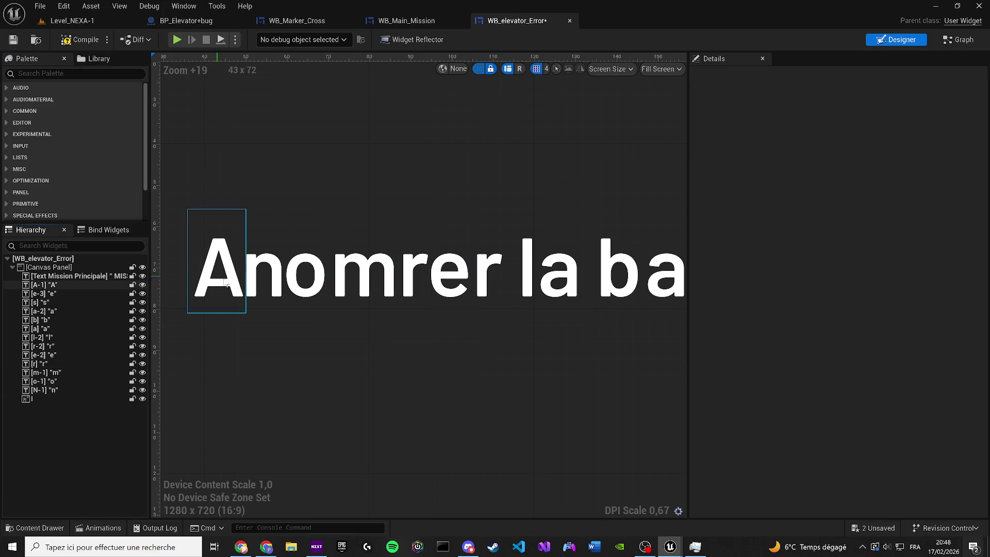
# - Rename the r block a-1-(1) and set its letter to a
pyautogui.click(413, 281)
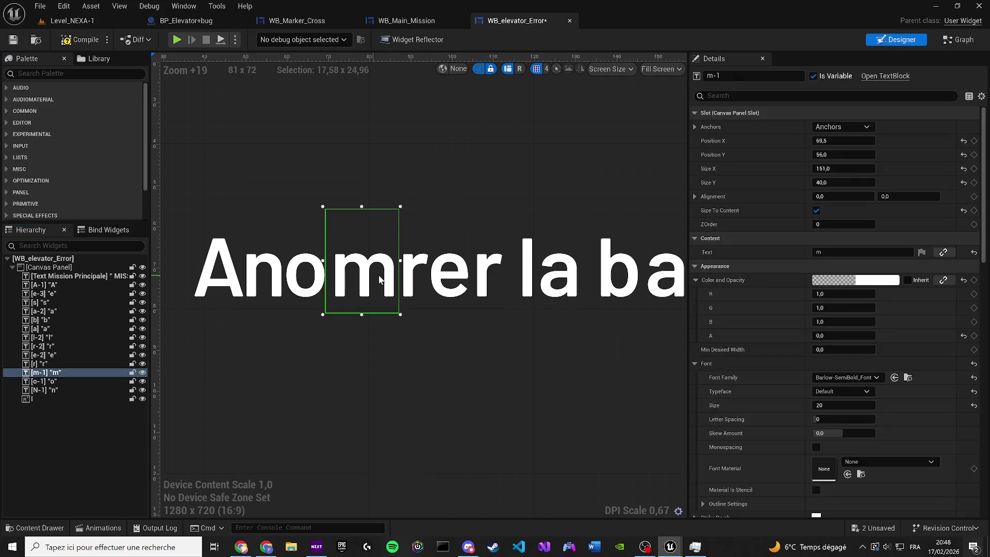
pyautogui.click(752, 75)
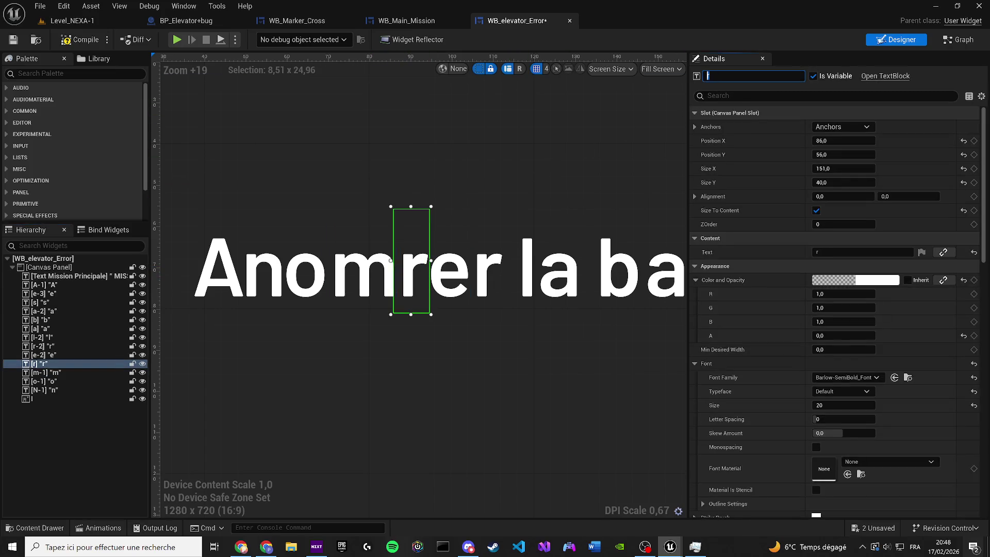
pyautogui.write('a-1')
pyautogui.write('-1')
pyautogui.write('1')
pyautogui.write(')')
pyautogui.press('Return')
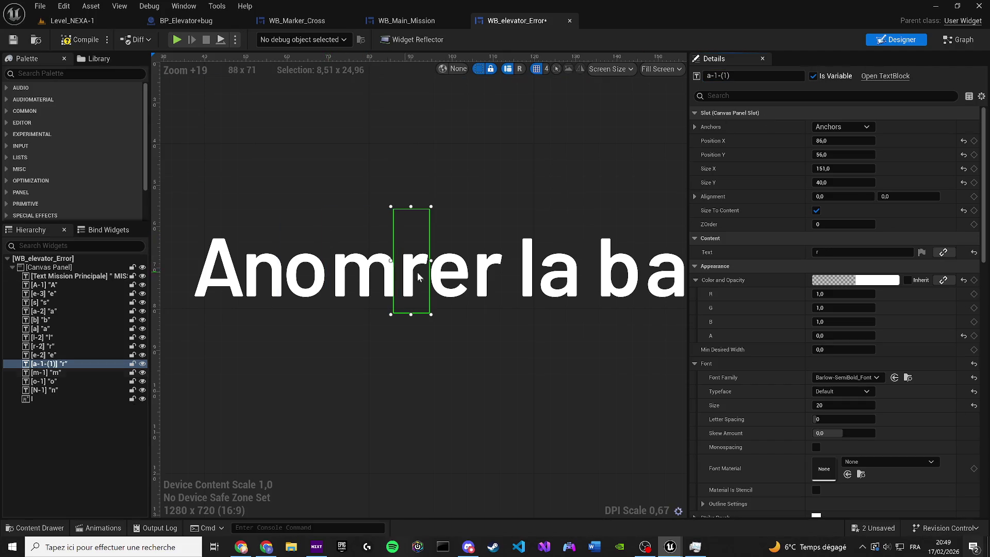
pyautogui.click(846, 251)
pyautogui.write('a')
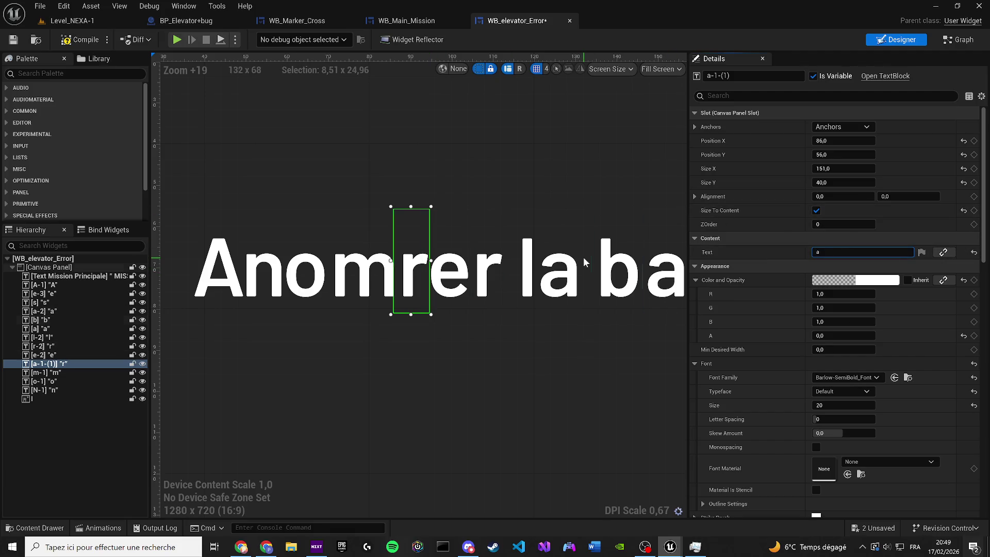
pyautogui.press('Return')
# - Rename the e-2 block l-1 and set its letter to l
pyautogui.click(447, 274)
pyautogui.press('F2')
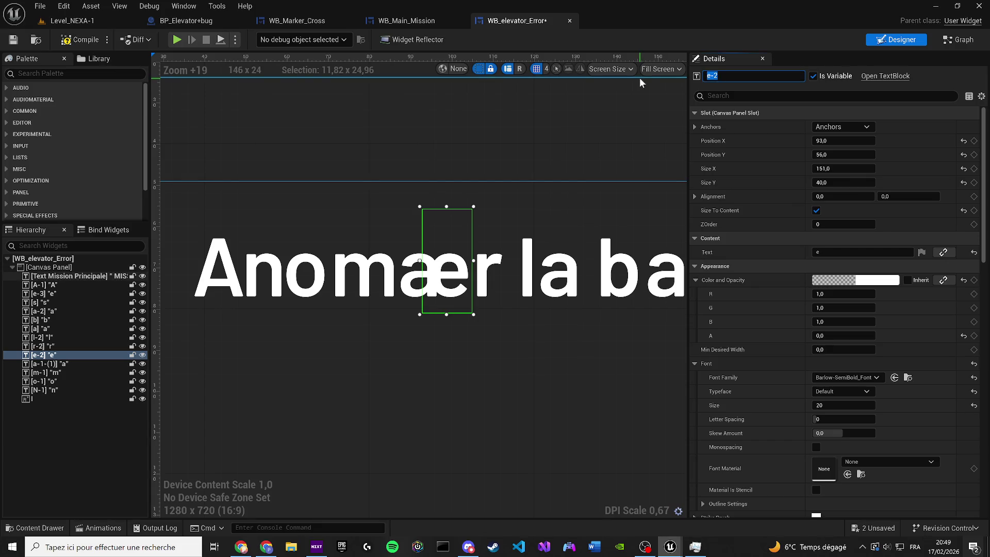
pyautogui.write('l-1')
pyautogui.press('Return')
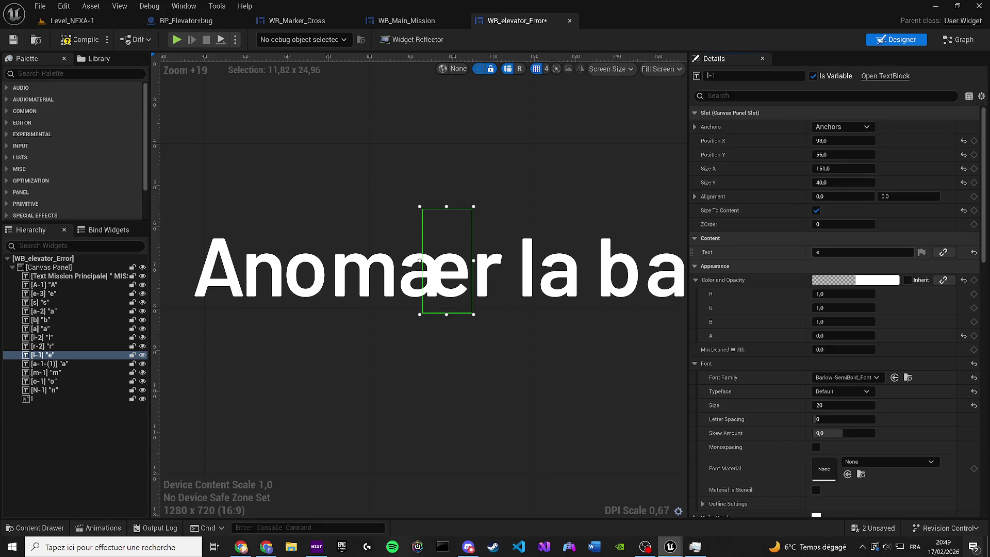
pyautogui.click(825, 252)
pyautogui.press('BackSpace')
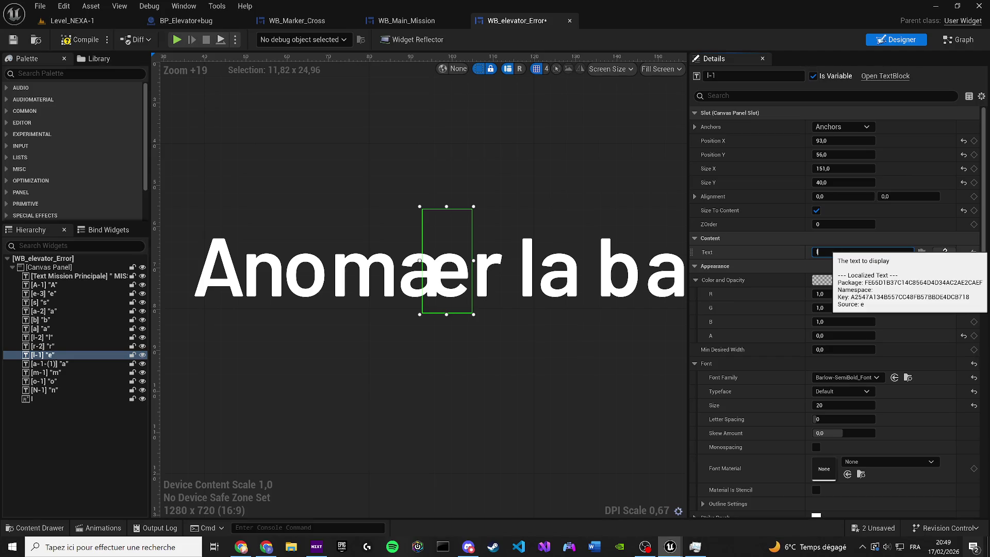
pyautogui.write('l')
pyautogui.press('Return')
# - Space out the a, l and r letters on the canvas, with a at X 88
pyautogui.click(457, 312)
pyautogui.click(441, 287)
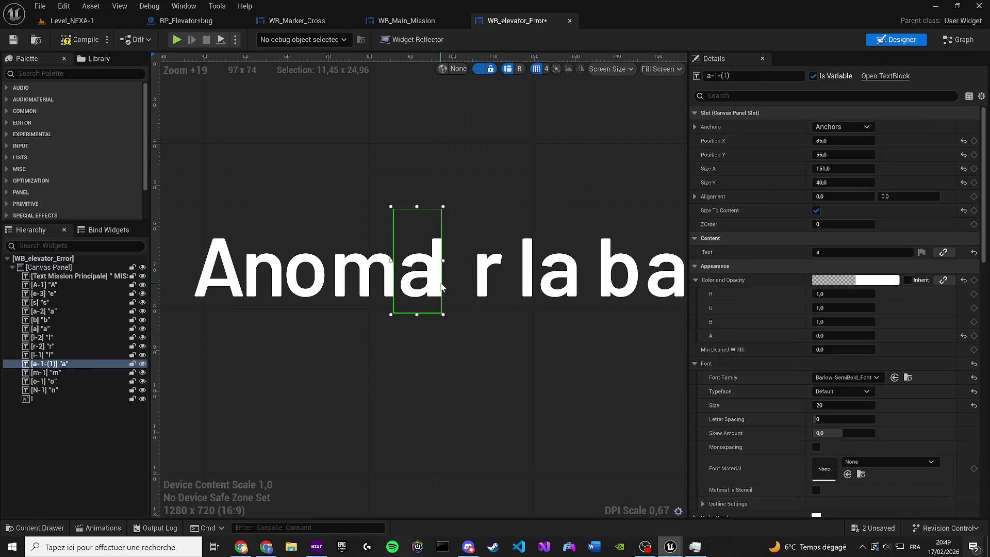
pyautogui.moveTo(440, 287); pyautogui.dragTo(451, 287)
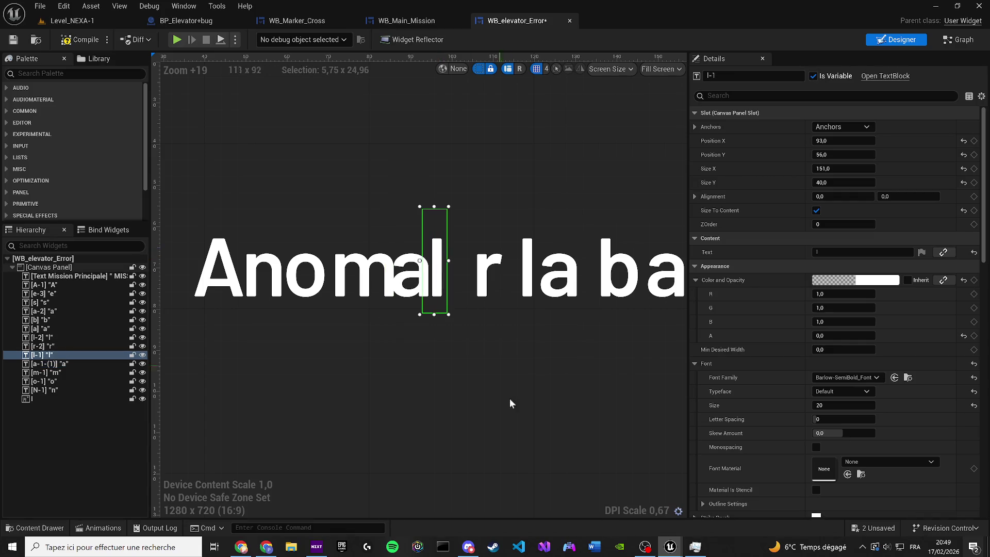
pyautogui.moveTo(415, 278); pyautogui.dragTo(432, 279)
pyautogui.click(462, 356)
pyautogui.moveTo(513, 347)
pyautogui.mouseDown()
pyautogui.moveTo(509, 365)
pyautogui.moveTo(552, 361)
pyautogui.mouseUp()
pyautogui.scroll(-1, 516, 365)
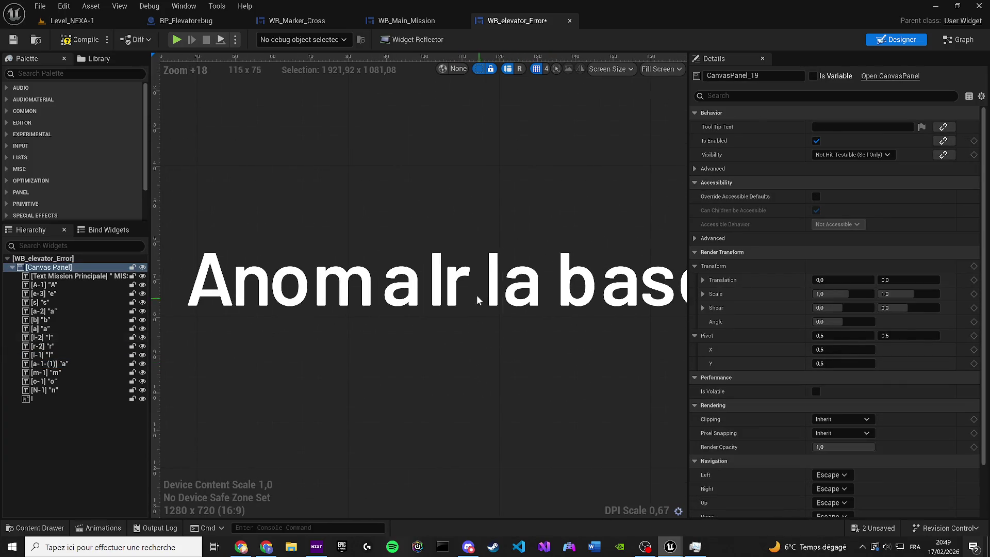
pyautogui.moveTo(461, 277)
pyautogui.mouseDown()
pyautogui.moveTo(470, 308)
pyautogui.moveTo(455, 308)
pyautogui.mouseUp()
# - Rename the r-2 block i-1 and set its letter to i
pyautogui.click(753, 76)
pyautogui.write('i-1')
pyautogui.press('Return')
pyautogui.click(822, 252)
pyautogui.write('i')
pyautogui.press('Return')
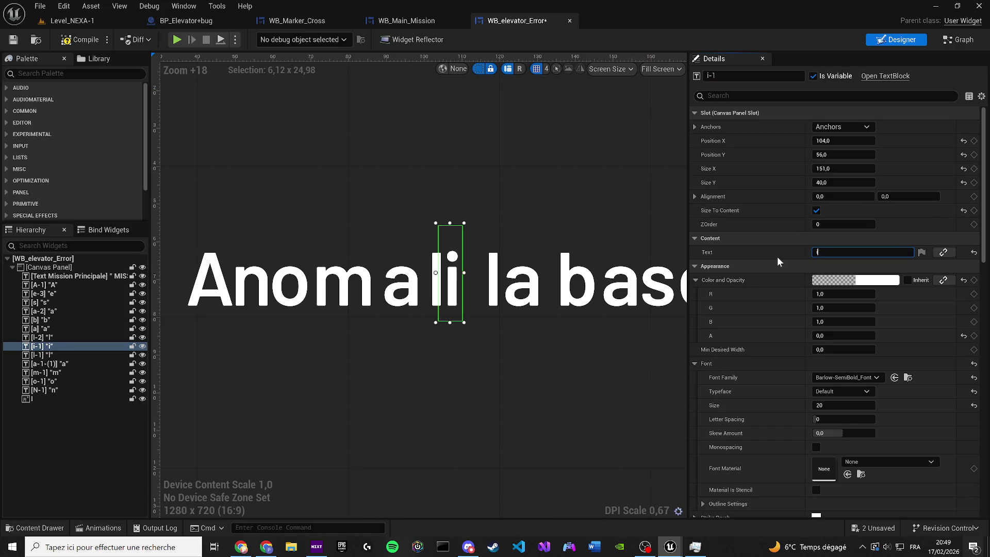
# - Nudge the l-2 block left, rename it e-1 and set its letter to e
pyautogui.click(498, 278)
pyautogui.press('Left')
pyautogui.press('Left')
pyautogui.press('Left')
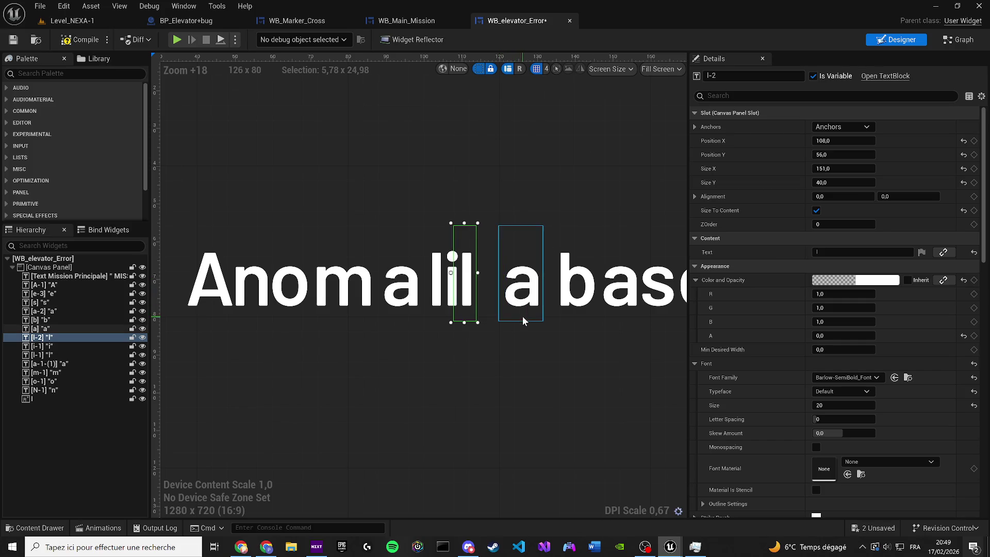
pyautogui.press('F2')
pyautogui.write('e-1')
pyautogui.press('Return')
pyautogui.click(825, 252)
pyautogui.write('e')
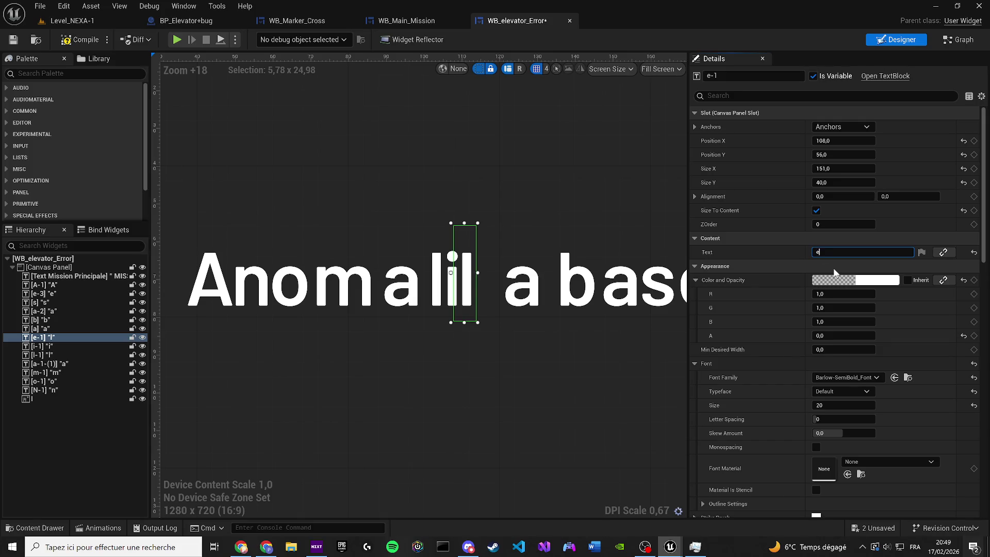
pyautogui.click(539, 416)
pyautogui.scroll(-3, 544, 393)
# - Rename the letter block after Anomalie to d-1 and make it show 'd'
pyautogui.moveTo(545, 393); pyautogui.dragTo(346, 381)
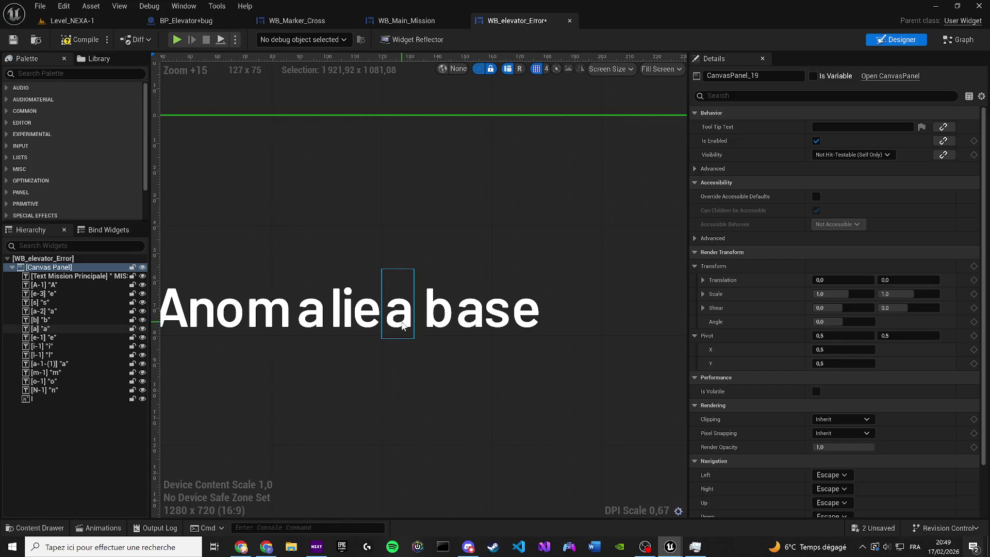
pyautogui.click(402, 326)
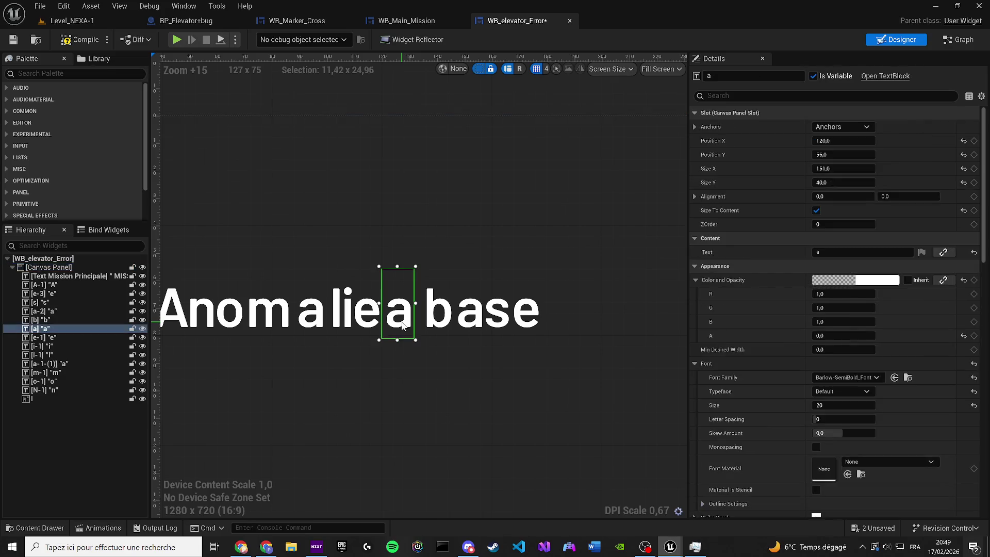
pyautogui.write('d-1')
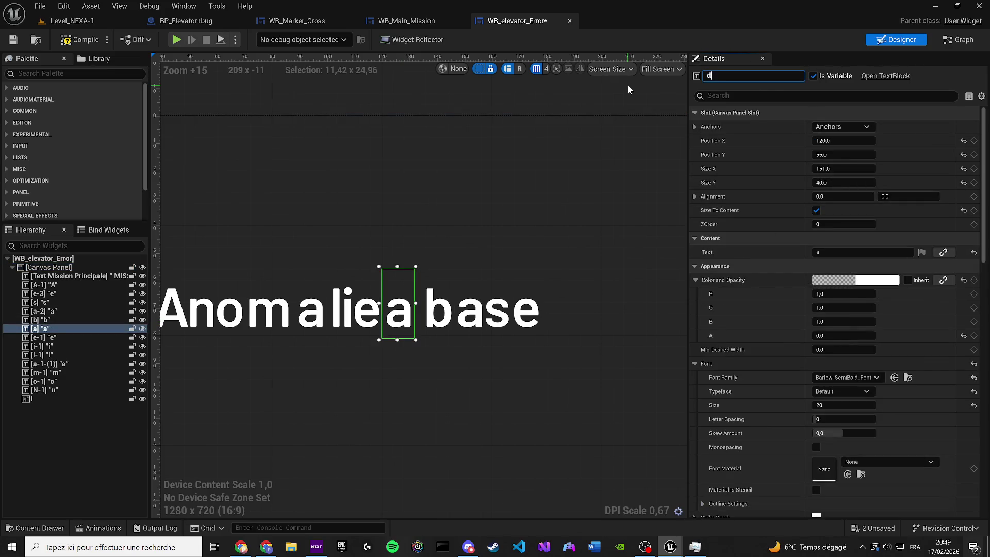
pyautogui.press('Return')
pyautogui.click(840, 252)
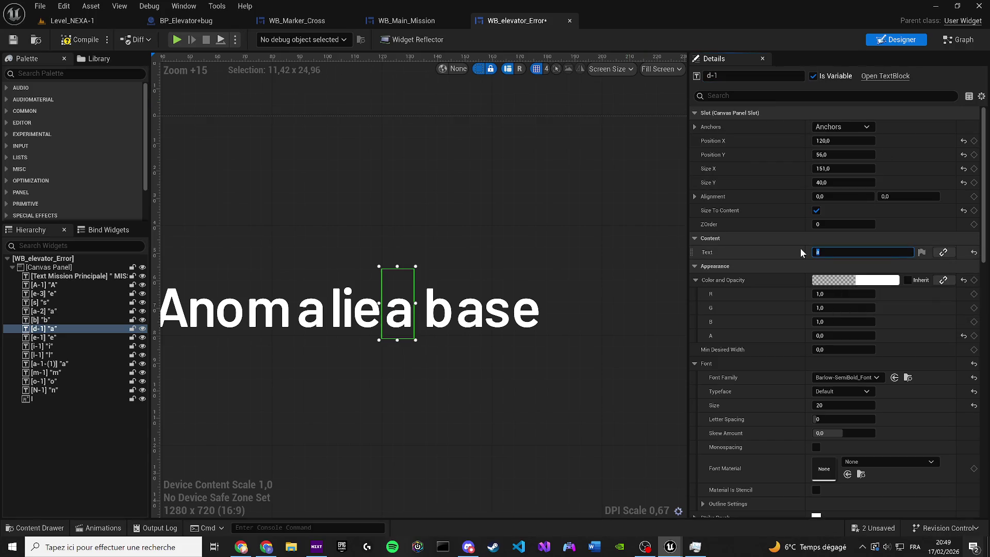
pyautogui.write('d')
pyautogui.scroll(3, 408, 329)
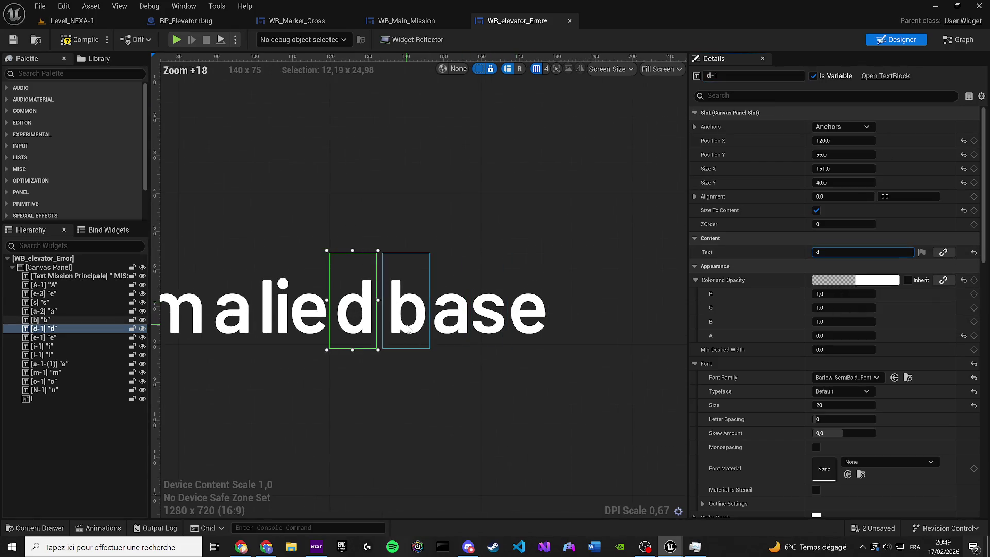
# - Shift the next letter block slightly left, set its text to 'é' and name it é-1
pyautogui.click(408, 329)
pyautogui.moveTo(407, 329); pyautogui.dragTo(399, 329)
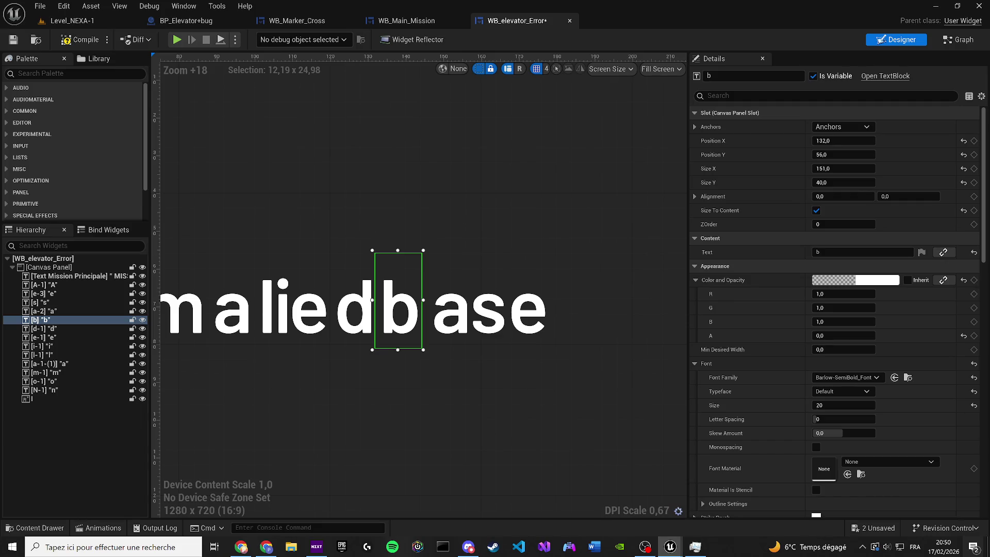
pyautogui.click(835, 252)
pyautogui.write('é')
pyautogui.press('Return')
pyautogui.click(748, 76)
pyautogui.write('é')
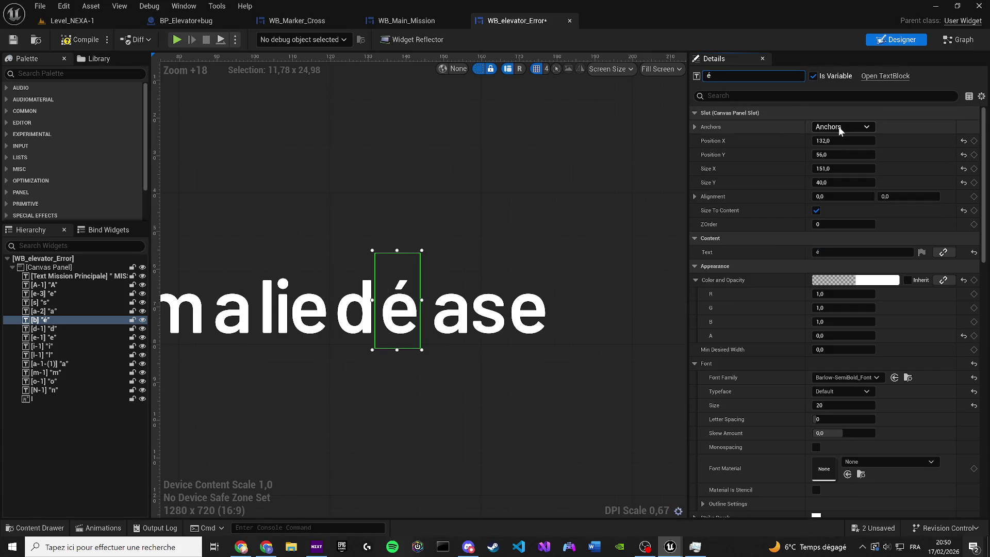
pyautogui.write('-0')
pyautogui.press('Return')
pyautogui.click(738, 73)
pyautogui.press('BackSpace')
pyautogui.write('1')
pyautogui.press('Return')
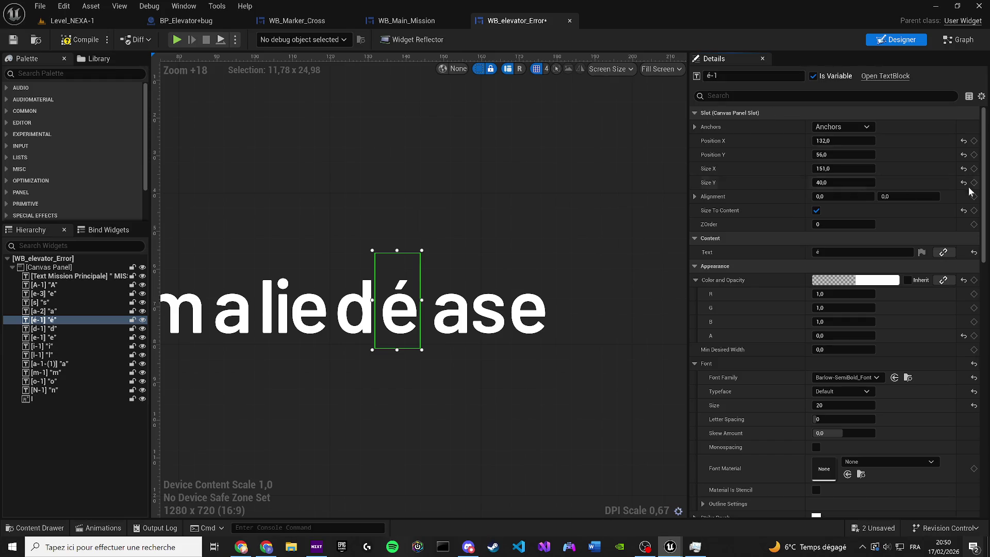
# - Move the a-2 block left to X 144 and rename it t-1
pyautogui.click(464, 334)
pyautogui.moveTo(464, 334); pyautogui.dragTo(433, 334)
pyautogui.scroll(1, 471, 334)
pyautogui.press('Right')
pyautogui.press('F2')
pyautogui.write('t-1')
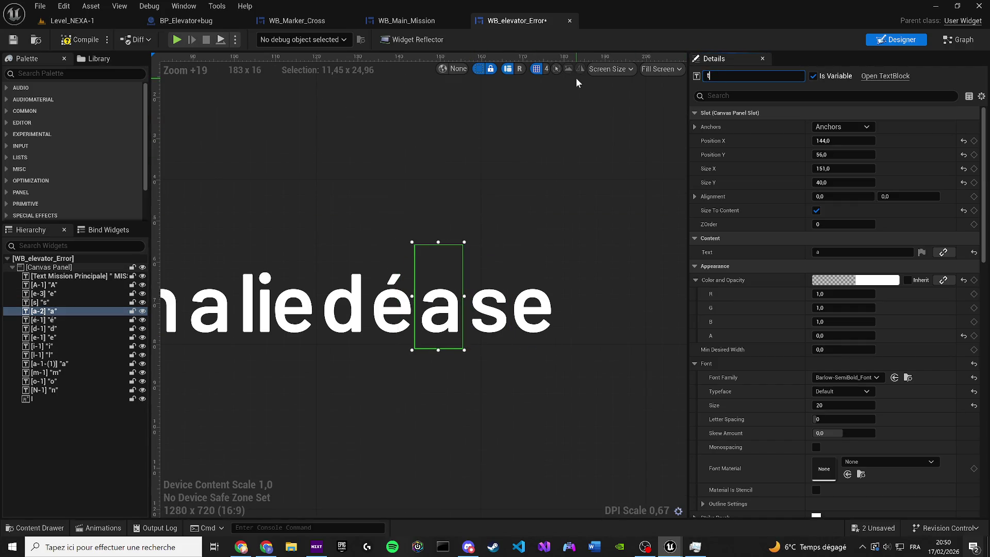
pyautogui.press('Return')
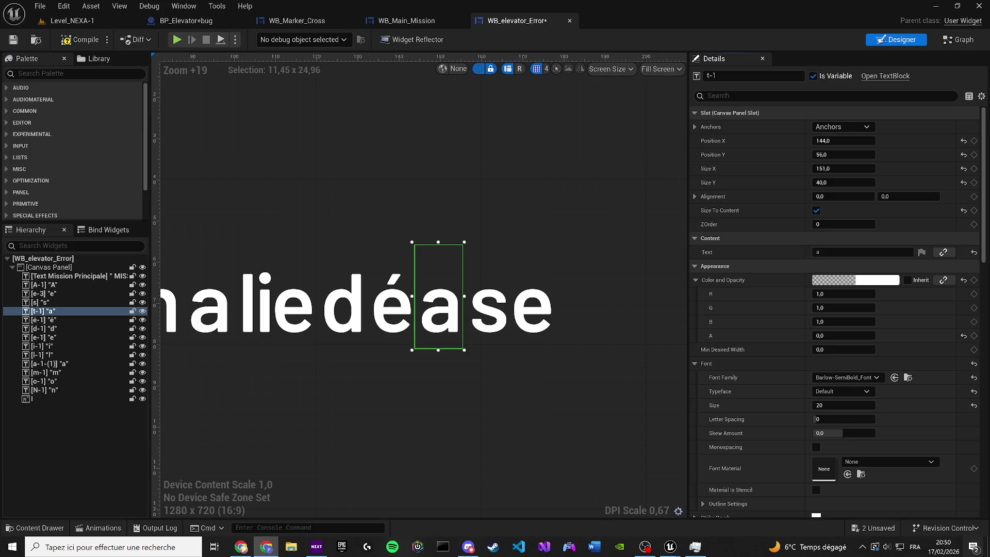
pyautogui.press('XF86AudioLowerVolume')
pyautogui.press('XF86AudioLowerVolume')
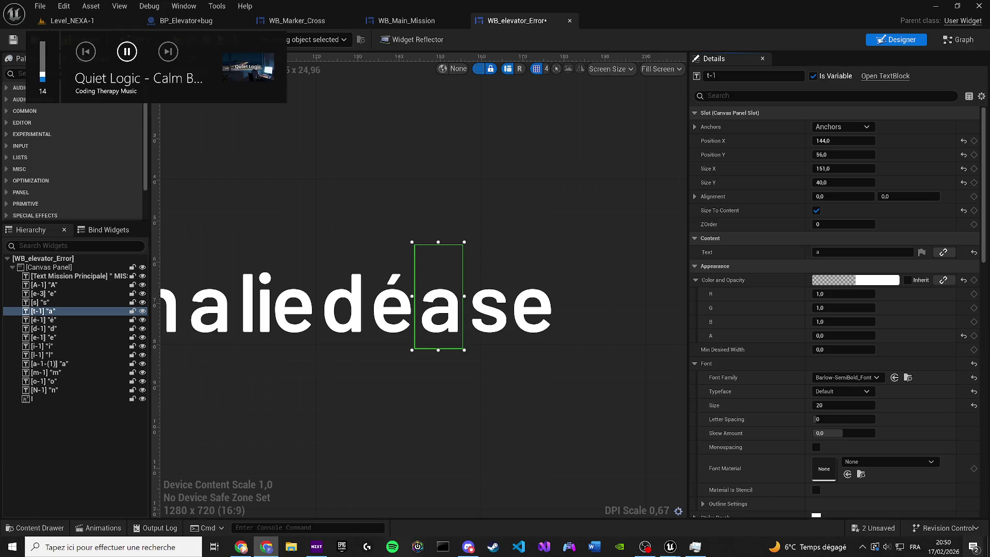
pyautogui.press('XF86AudioRaiseVolume')
pyautogui.press('XF86AudioRaiseVolume')
pyautogui.press('XF86AudioRaiseVolume')
pyautogui.press('XF86AudioRaiseVolume')
pyautogui.press('XF86AudioRaiseVolume')
pyautogui.press('XF86AudioRaiseVolume')
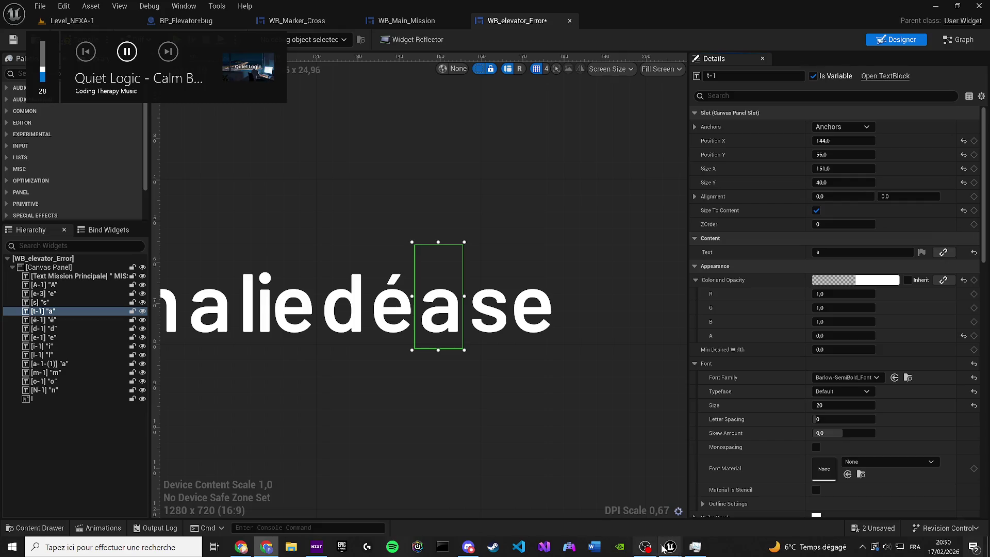
# - Change the t-1 block's displayed letter to 't'
pyautogui.moveTo(475, 290); pyautogui.dragTo(447, 290)
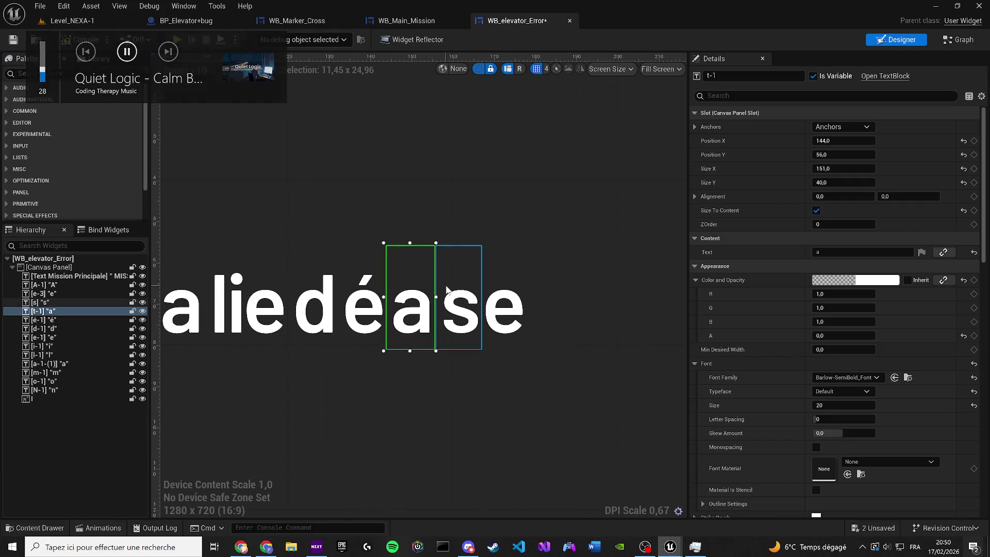
pyautogui.click(379, 310)
pyautogui.click(310, 317)
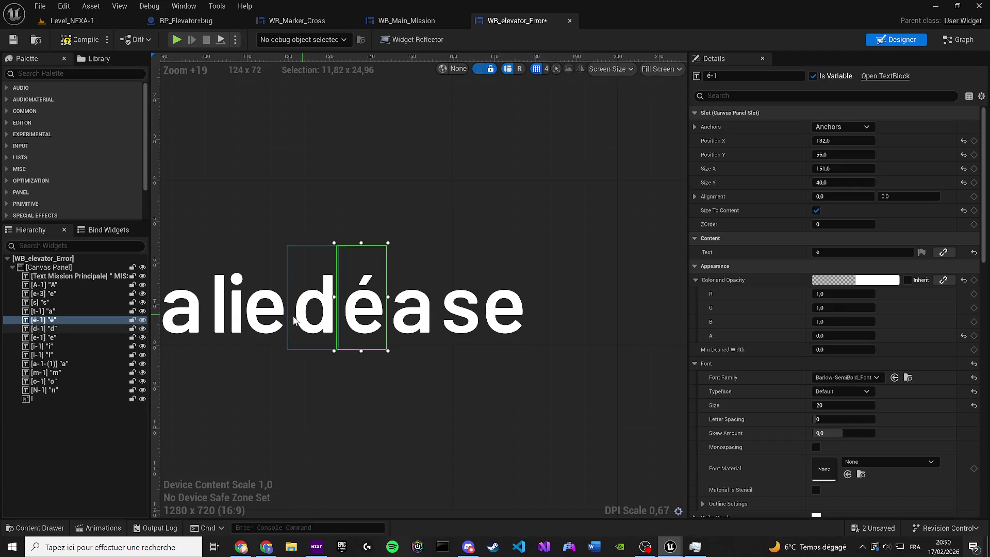
pyautogui.click(242, 311)
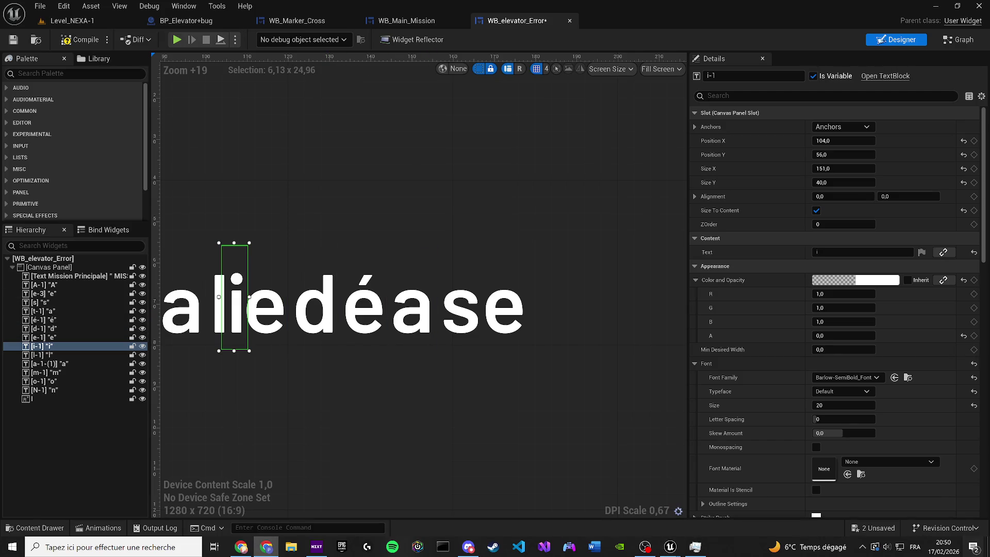
pyautogui.click(410, 315)
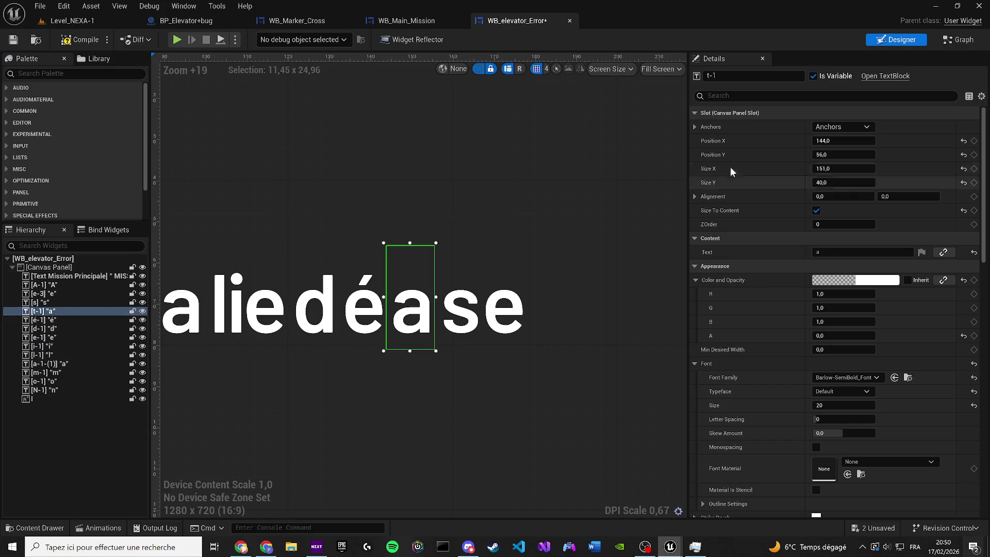
pyautogui.click(825, 252)
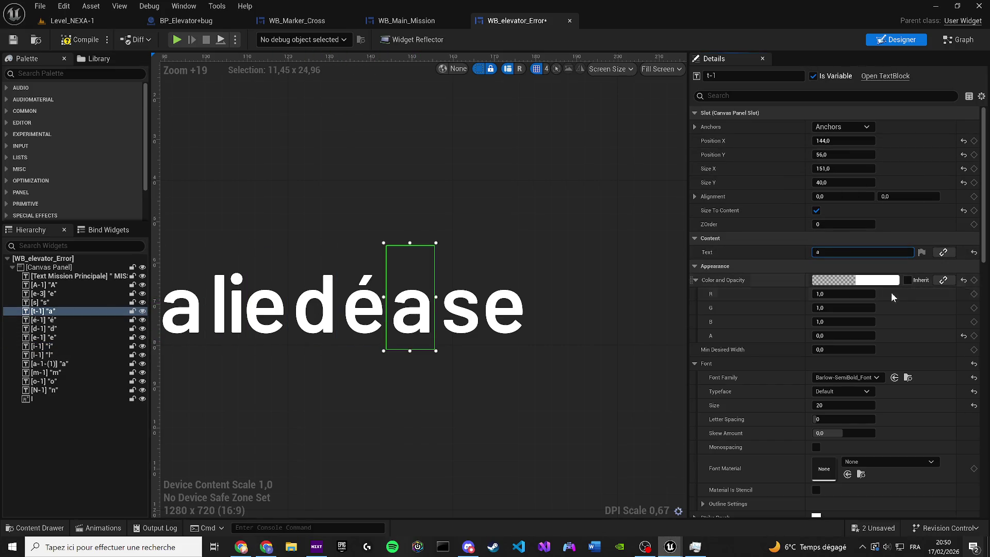
pyautogui.write('t')
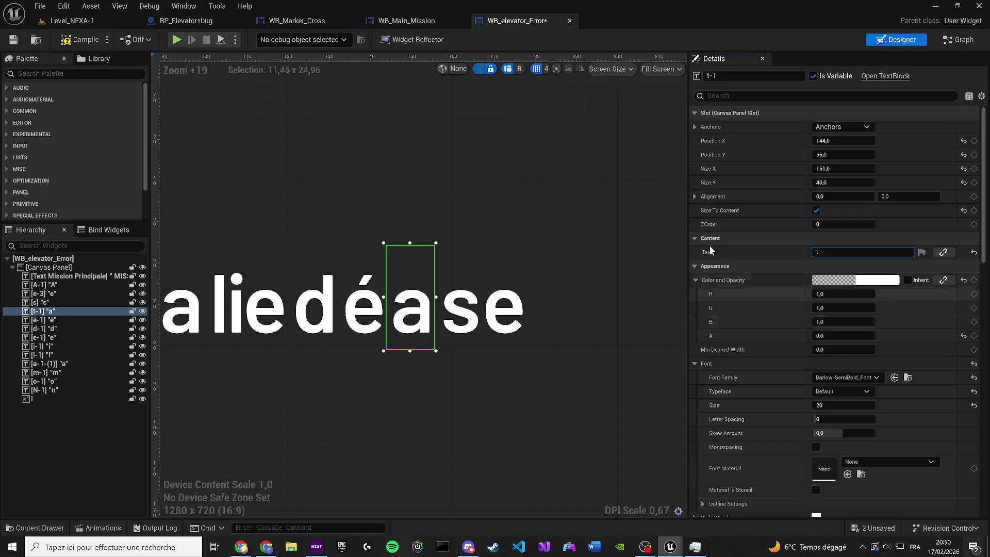
pyautogui.press('Return')
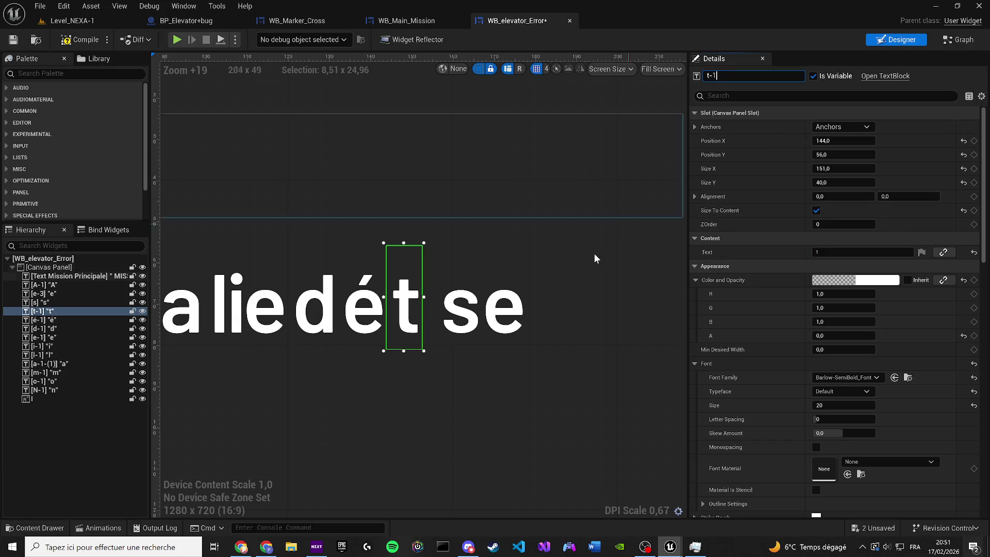
# - Nudge the s letter block slightly left and rename it e-2
pyautogui.click(475, 310)
pyautogui.press('Left')
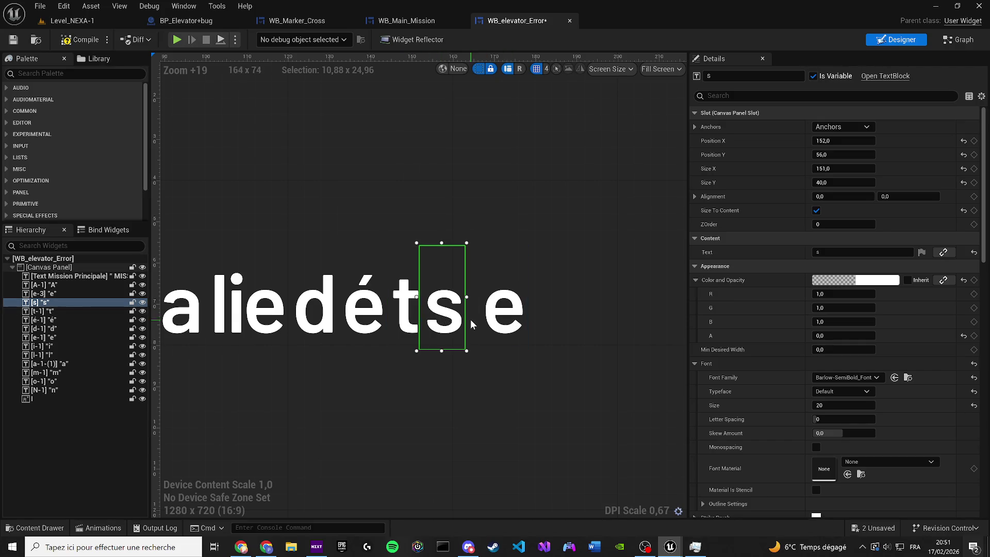
pyautogui.write('e')
pyautogui.press('Return')
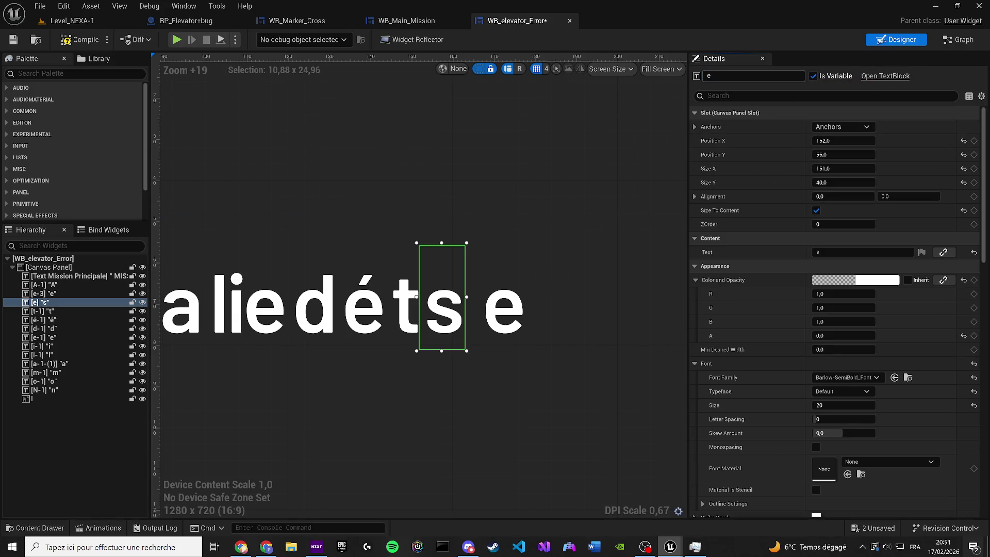
pyautogui.write('-2')
pyautogui.press('Return')
pyautogui.click(851, 252)
# - Make e-2 show 'e', then shift the d, é, t, e-2 and e-3 letters right one step
pyautogui.write('e')
pyautogui.moveTo(460, 243); pyautogui.dragTo(445, 244)
pyautogui.scroll(-2, 444, 245)
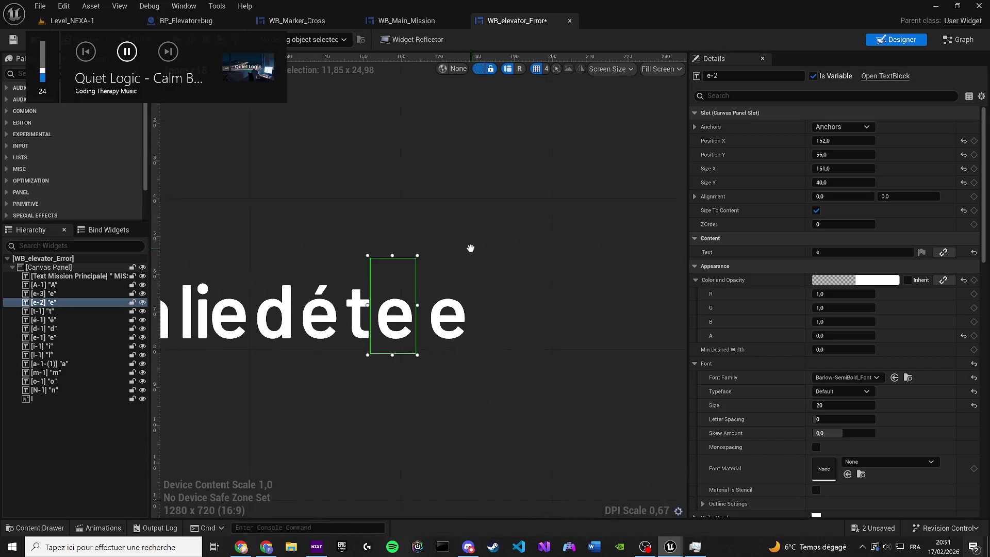
pyautogui.scroll(-2, 283, 309)
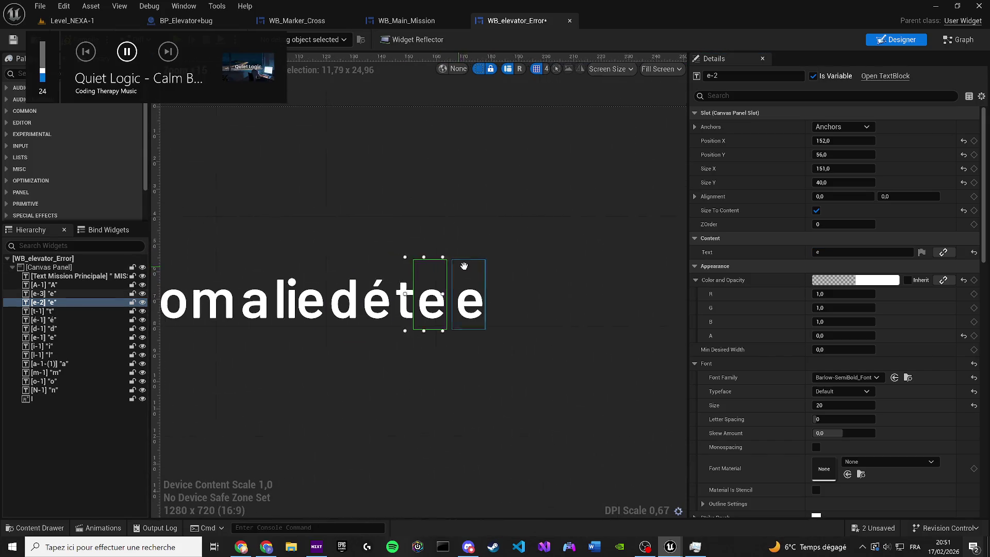
pyautogui.click(332, 322)
pyautogui.keyDown('ctrl'); pyautogui.click(359, 320); pyautogui.keyUp('ctrl')
pyautogui.keyDown('ctrl'); pyautogui.click(388, 319); pyautogui.keyUp('ctrl')
pyautogui.keyDown('ctrl'); pyautogui.click(415, 320); pyautogui.keyUp('ctrl')
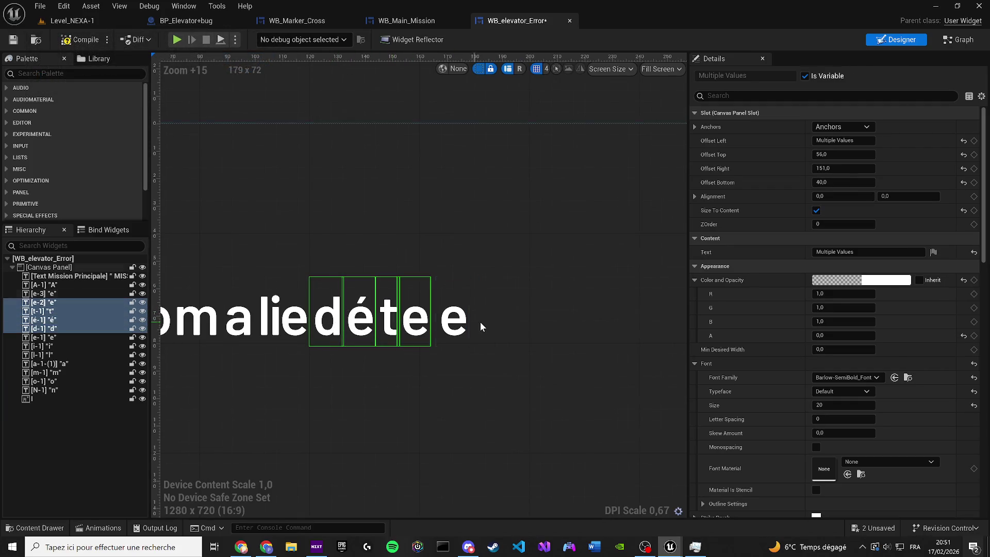
pyautogui.keyDown('ctrl'); pyautogui.click(446, 324); pyautogui.keyUp('ctrl')
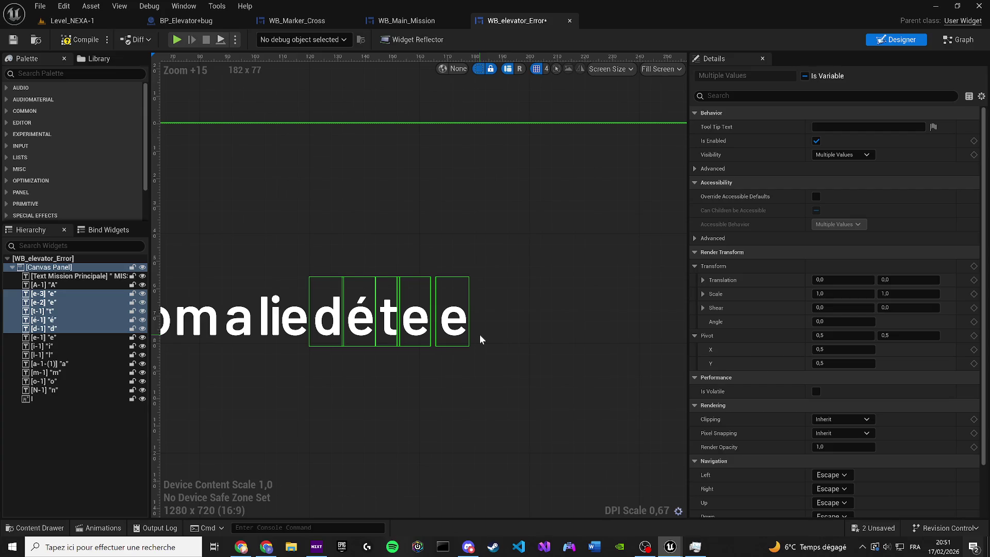
pyautogui.press('Right')
# - Clear the letter selection and compile WB_elevator_Error
pyautogui.keyDown('ctrl'); pyautogui.click(447, 356); pyautogui.keyUp('ctrl')
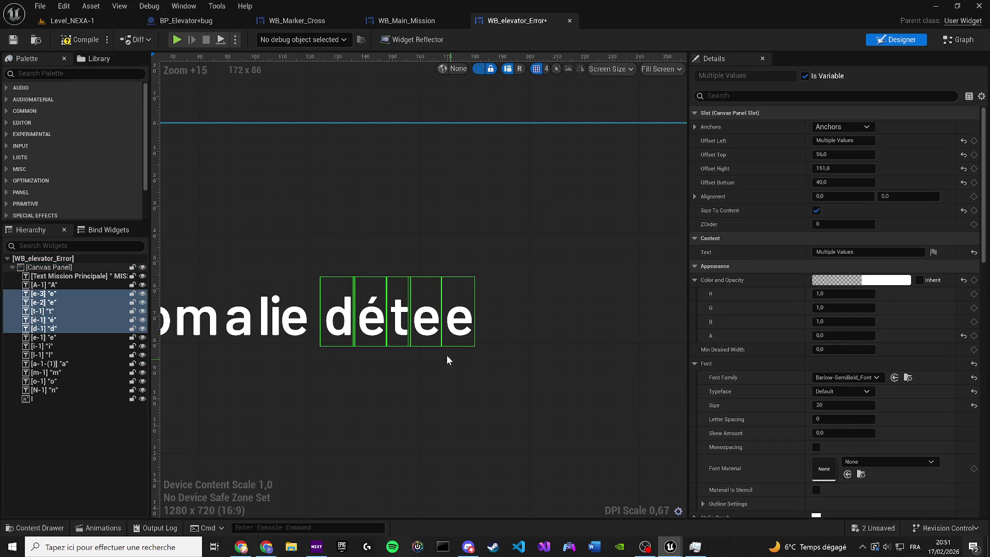
pyautogui.keyDown('ctrl'); pyautogui.click(423, 327); pyautogui.keyUp('ctrl')
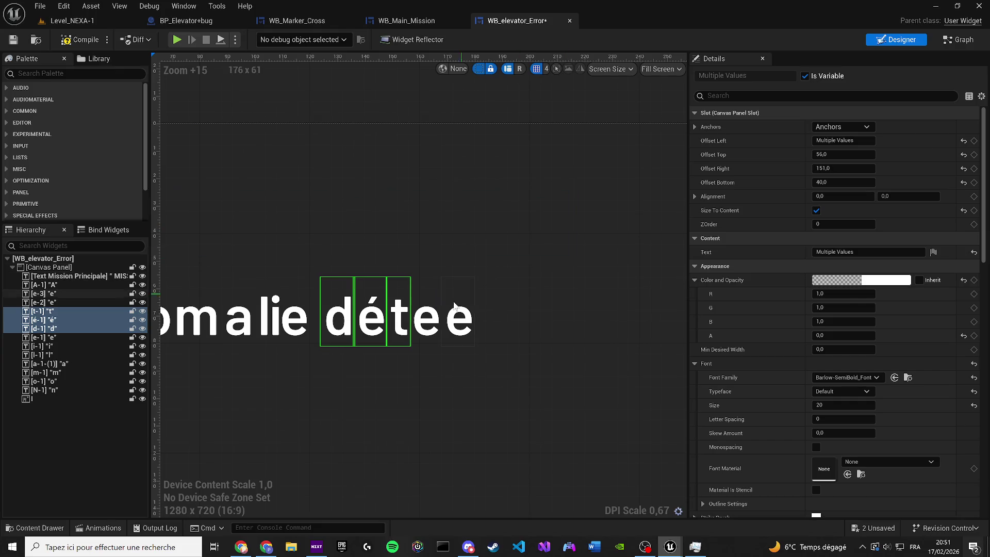
pyautogui.keyDown('ctrl'); pyautogui.click(458, 315); pyautogui.keyUp('ctrl')
pyautogui.keyDown('ctrl'); pyautogui.click(458, 317); pyautogui.keyUp('ctrl')
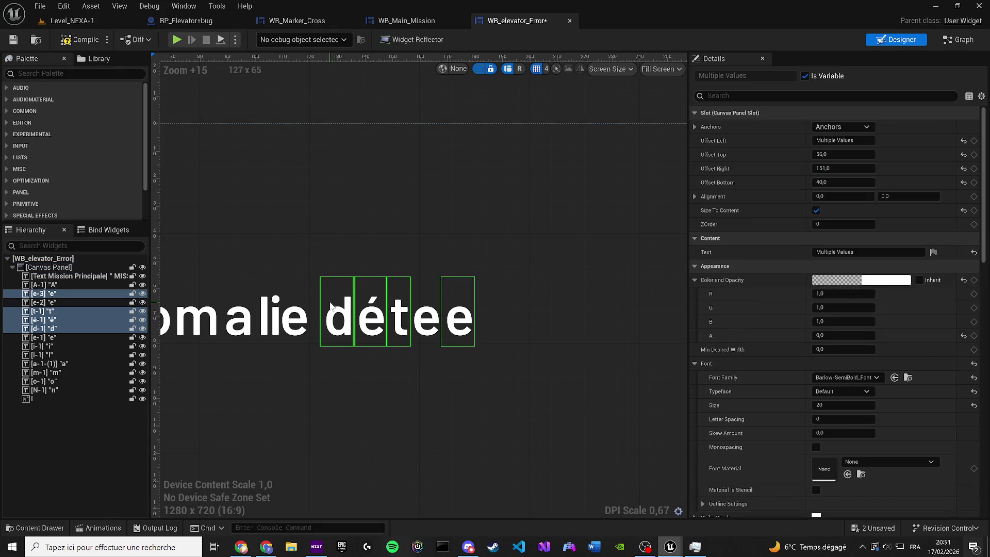
pyautogui.keyDown('ctrl'); pyautogui.click(338, 315); pyautogui.keyUp('ctrl')
pyautogui.keyDown('ctrl'); pyautogui.click(335, 232); pyautogui.keyUp('ctrl')
pyautogui.click(312, 99)
pyautogui.click(80, 40)
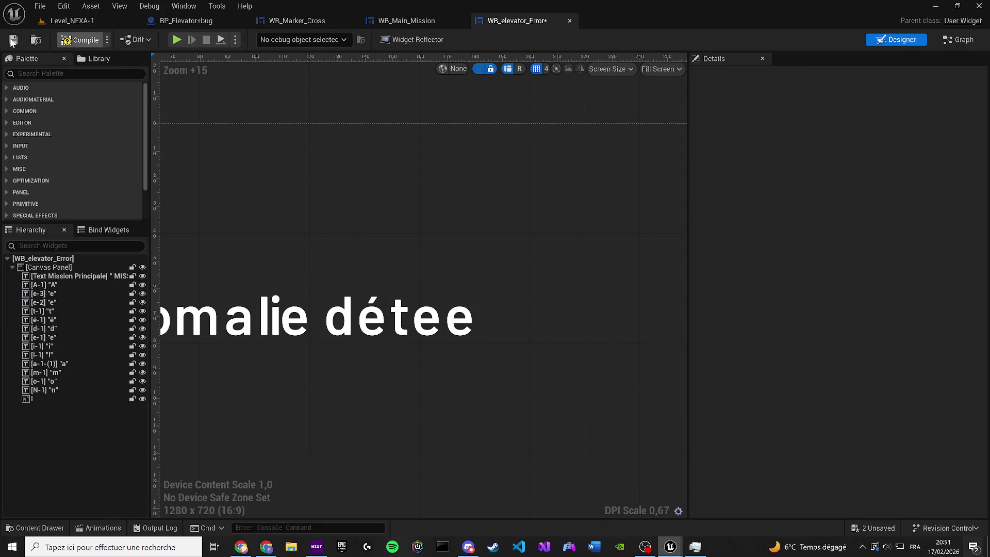
# - Check the browser, then toggle the keyboard input language to English and back to French
pyautogui.click(266, 547)
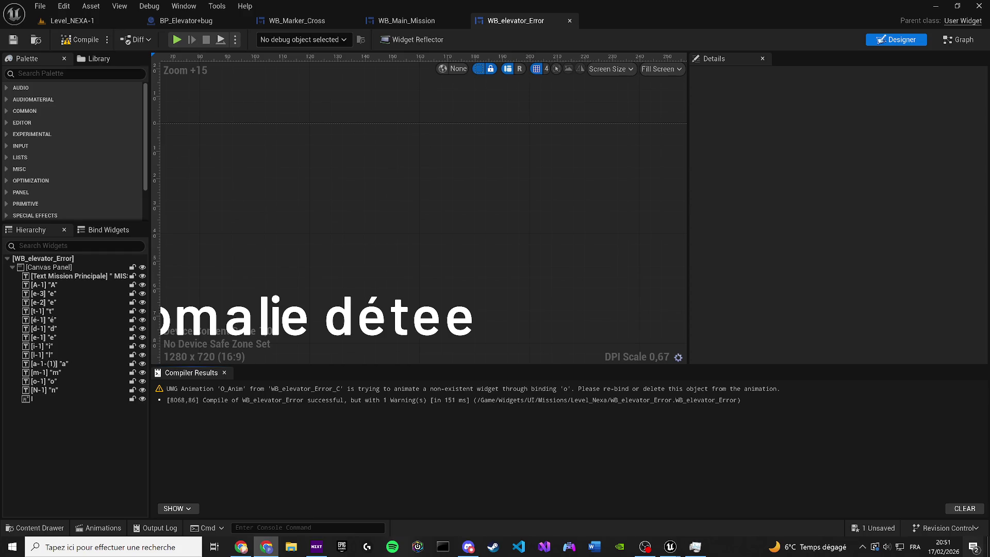
pyautogui.press('XF86AudioLowerVolume')
pyautogui.click(913, 548)
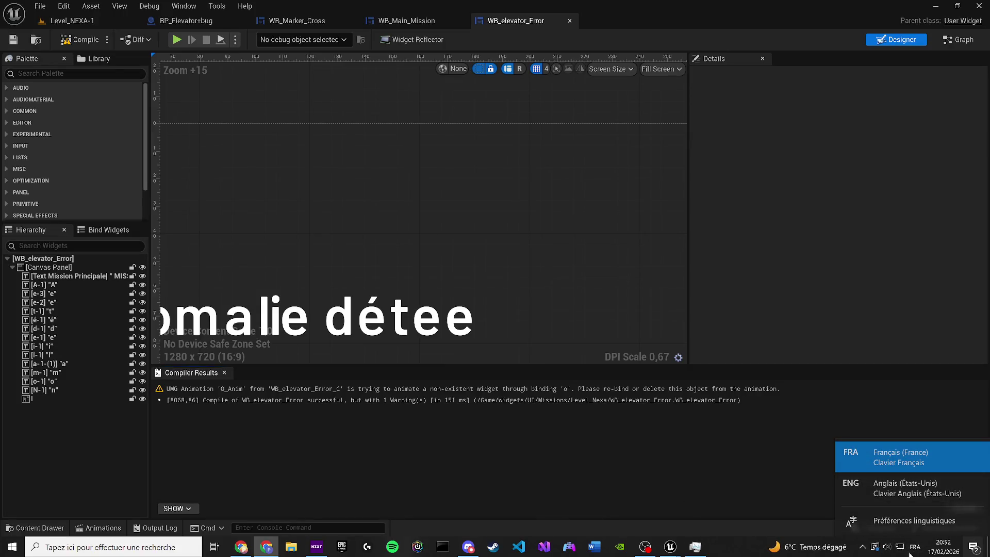
pyautogui.click(892, 490)
pyautogui.click(915, 547)
pyautogui.click(865, 462)
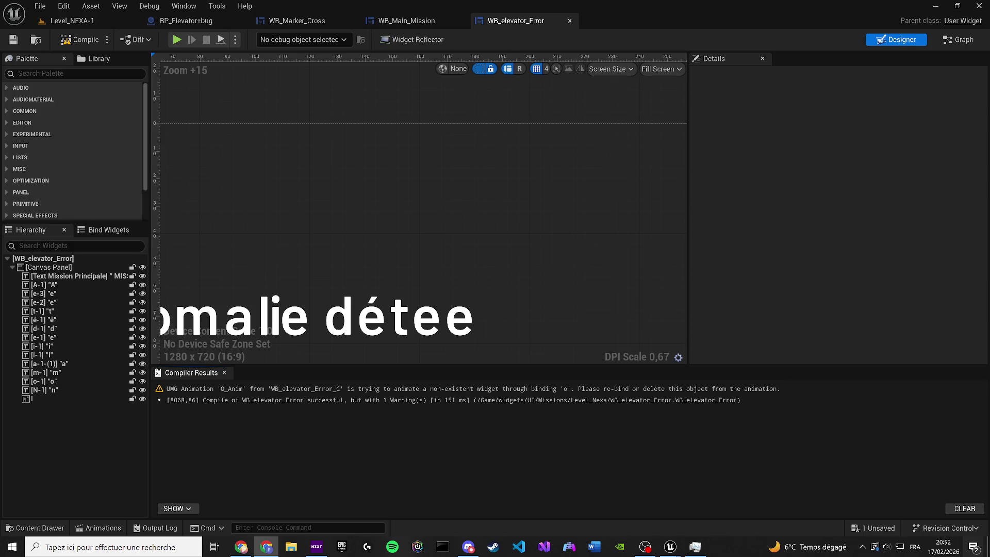
pyautogui.press('super')
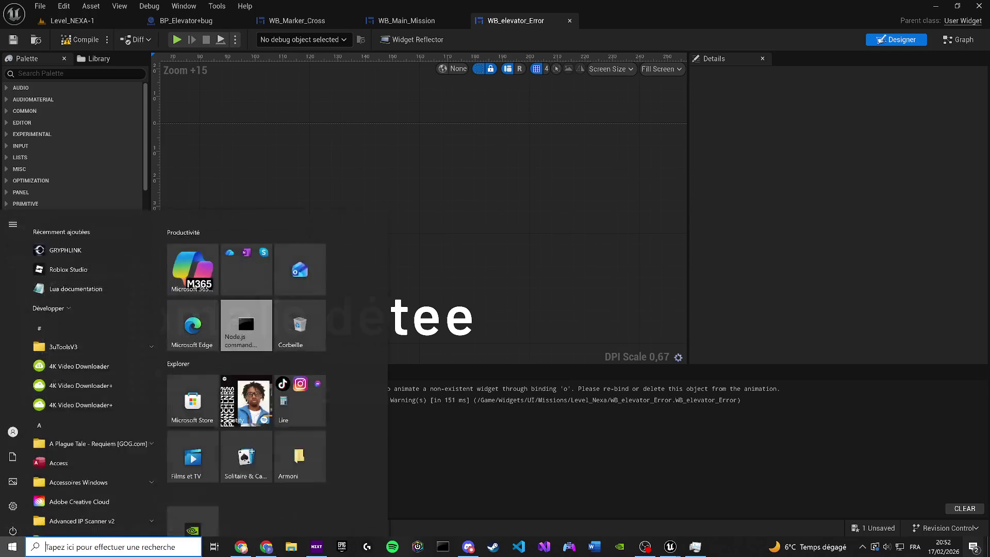
# - Close the Compiler Results panel and select the Canvas Panel and t letter in the Hierarchy
pyautogui.press('Escape')
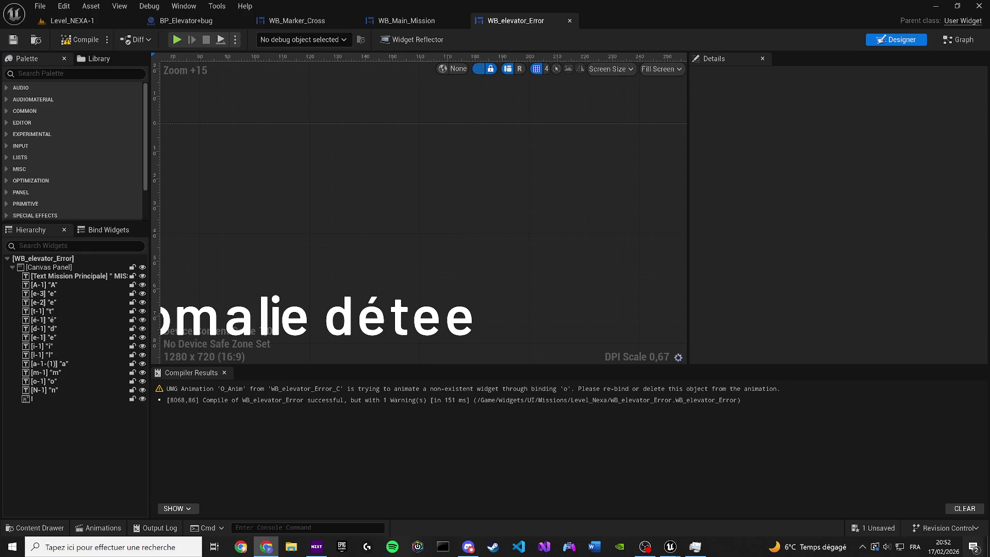
pyautogui.press('super')
pyautogui.press('super')
pyautogui.hotkey('alt', 'Tab')
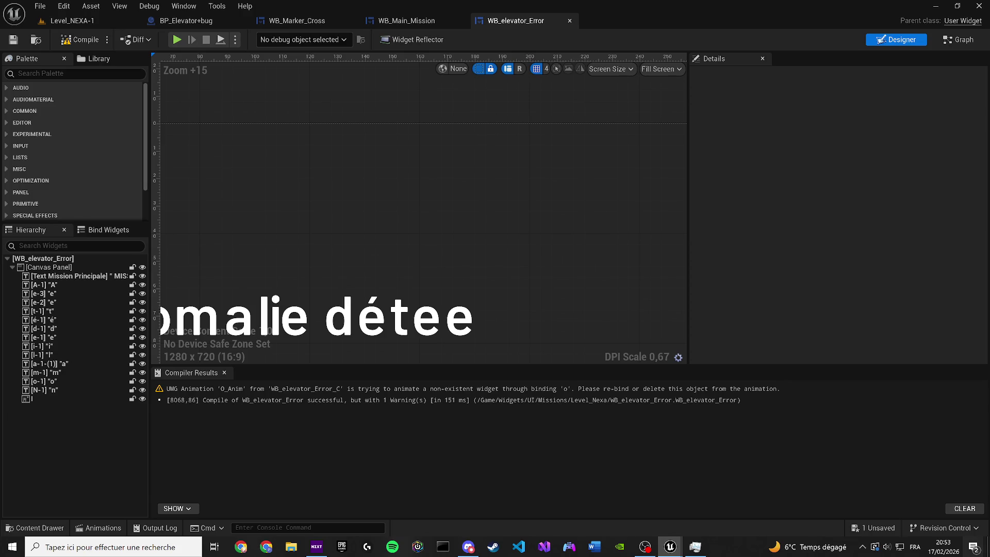
pyautogui.click(224, 373)
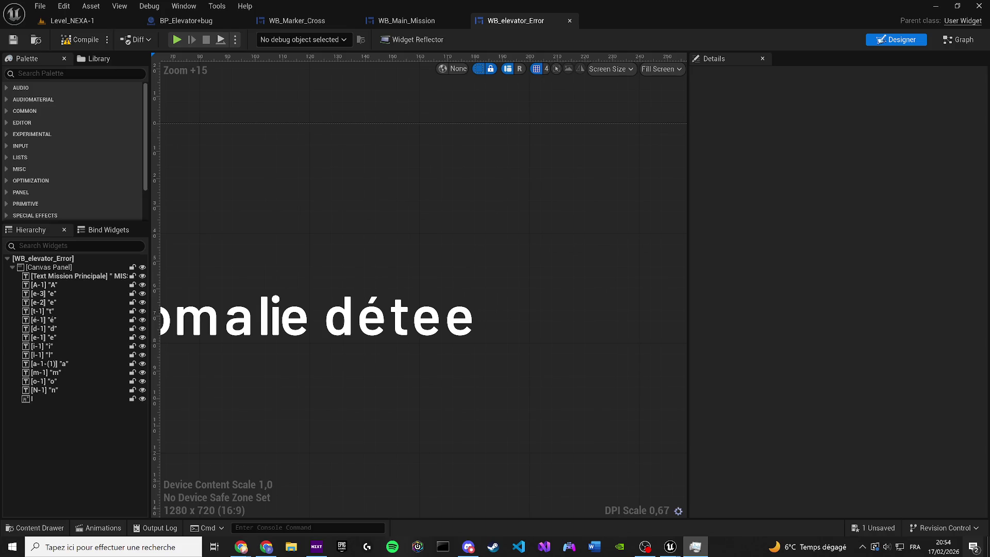
pyautogui.hotkey('alt', 'Tab')
pyautogui.click(461, 380)
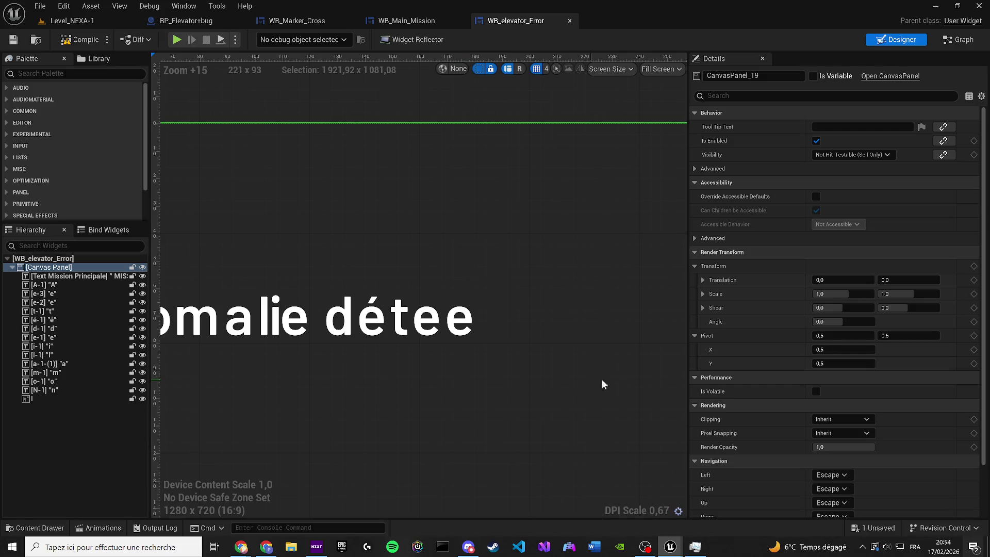
pyautogui.keyDown('ctrl'); pyautogui.click(403, 323); pyautogui.keyUp('ctrl')
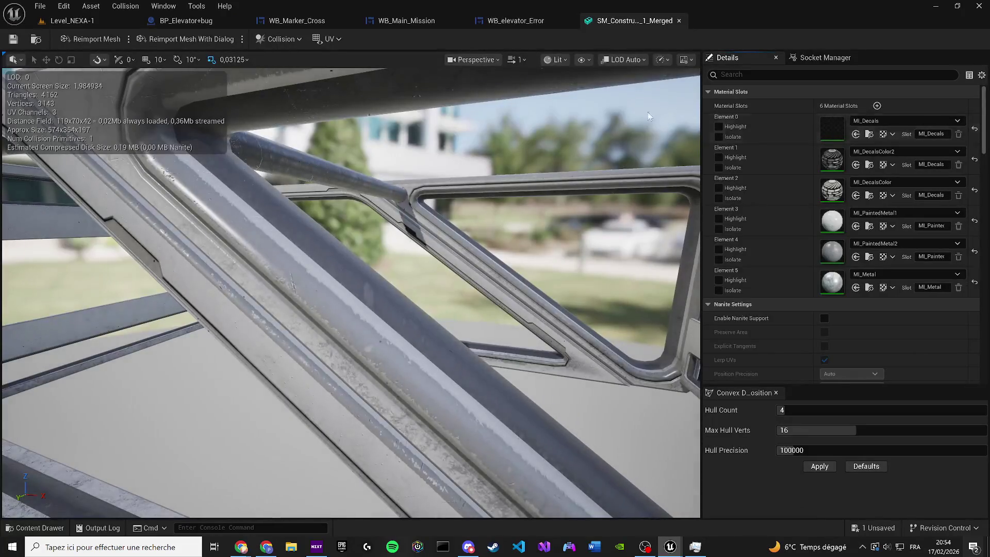
# - Save the pending widget changes and restart the computer
pyautogui.click(531, 386)
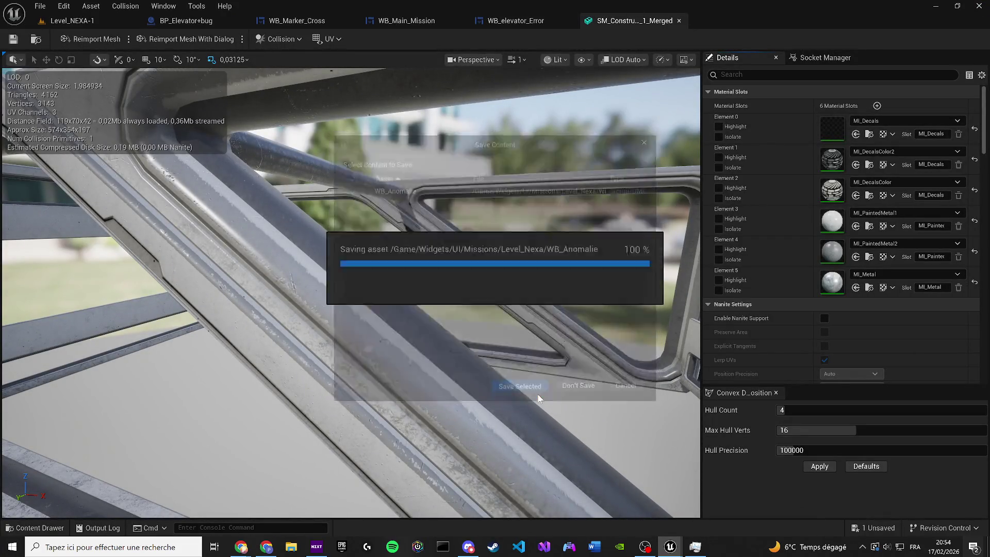
pyautogui.click(12, 546)
pyautogui.click(12, 527)
pyautogui.click(46, 492)
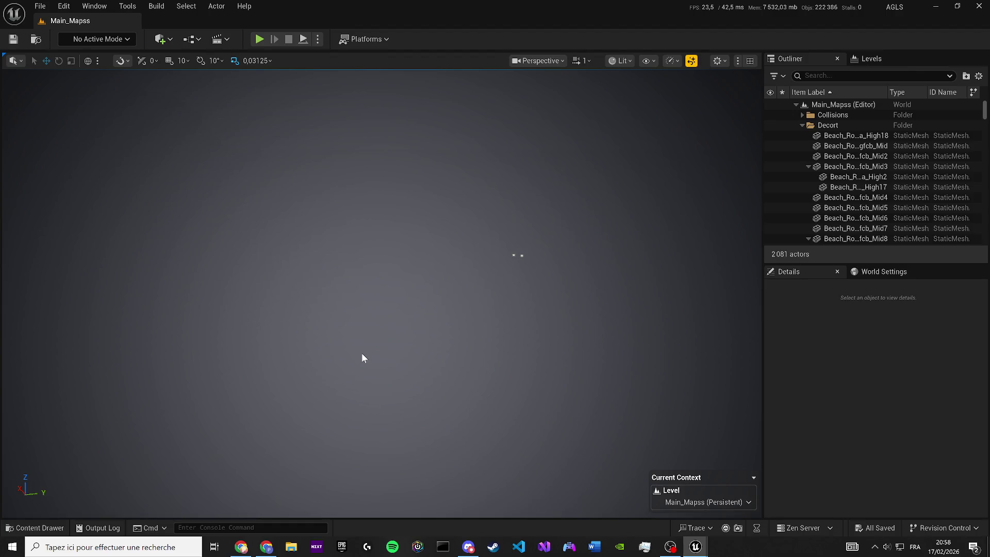
# - Open and dismiss the landscape's context menu in the Main_Mapss viewport
pyautogui.rightClick(485, 296)
pyautogui.click(847, 239)
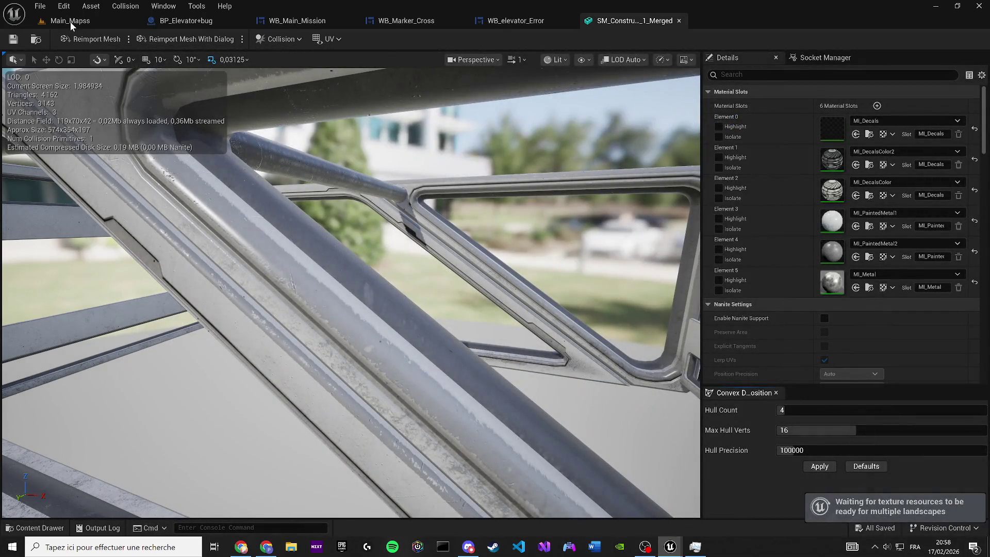
# - Search the project Content for 'level nexa' and open Level_NEXA-1
pyautogui.click(76, 22)
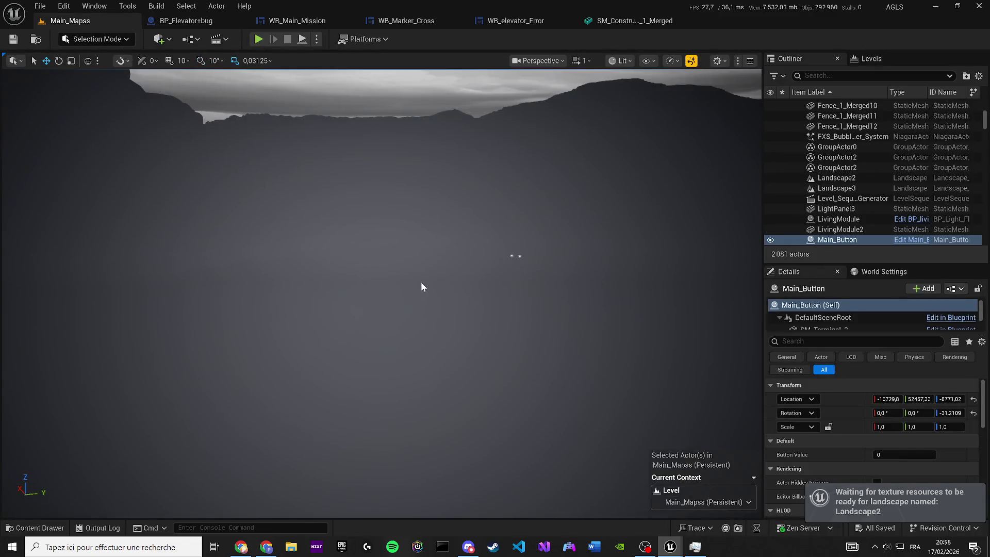
pyautogui.rightClick(76, 510)
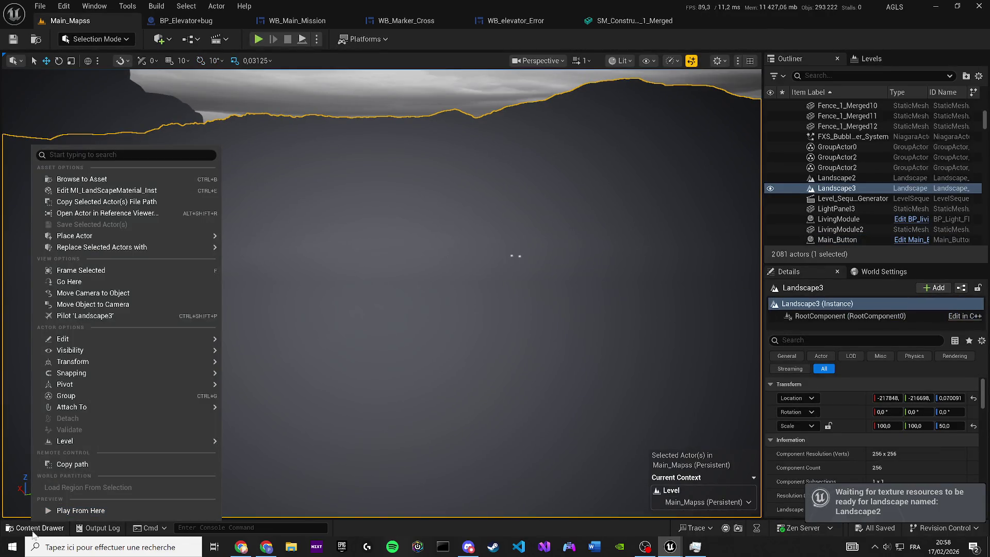
pyautogui.click(34, 527)
pyautogui.click(429, 301)
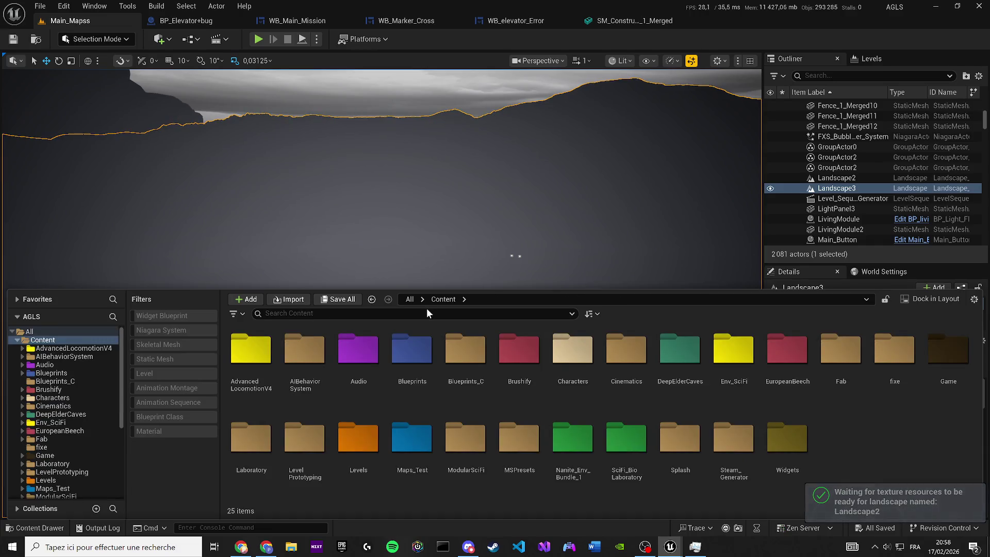
pyautogui.write('le')
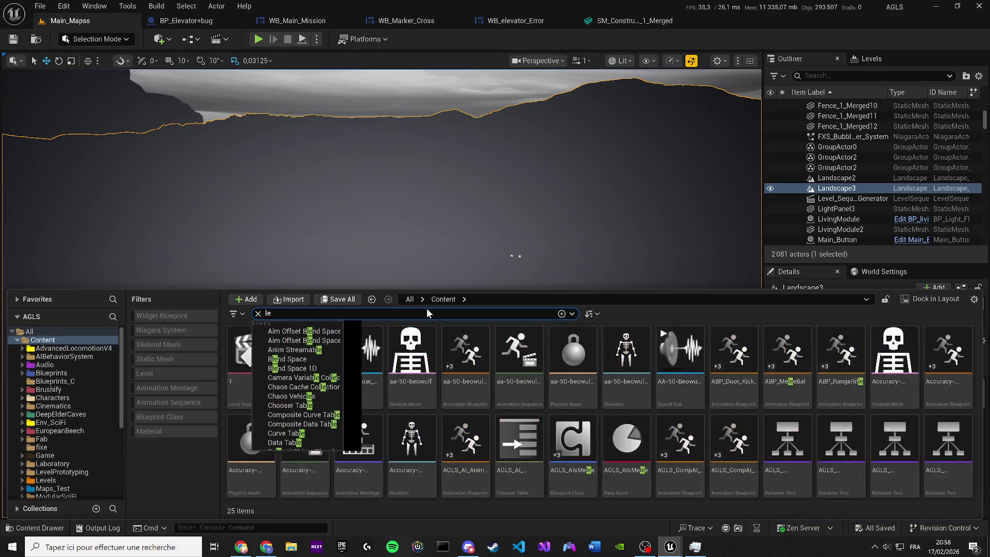
pyautogui.write('vel nexa')
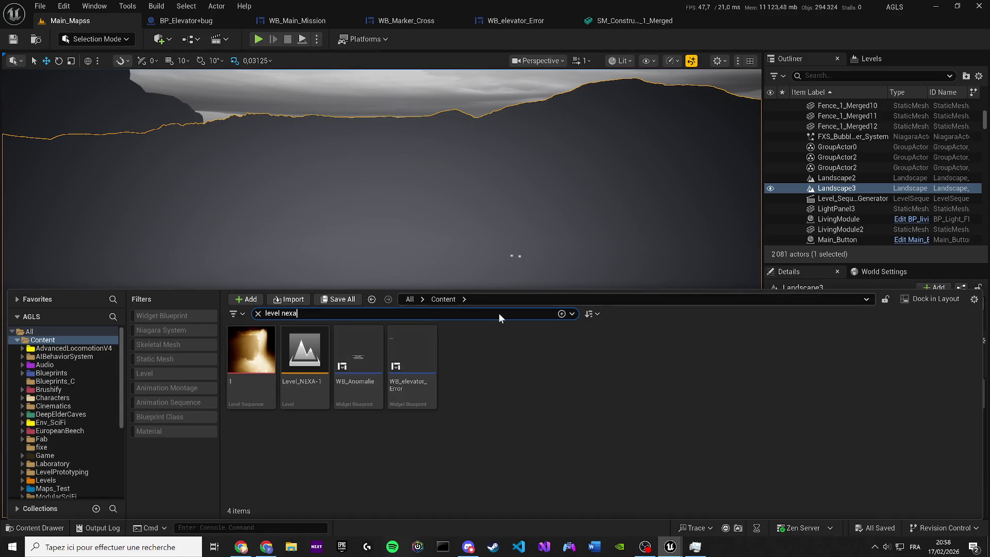
pyautogui.doubleClick(322, 357)
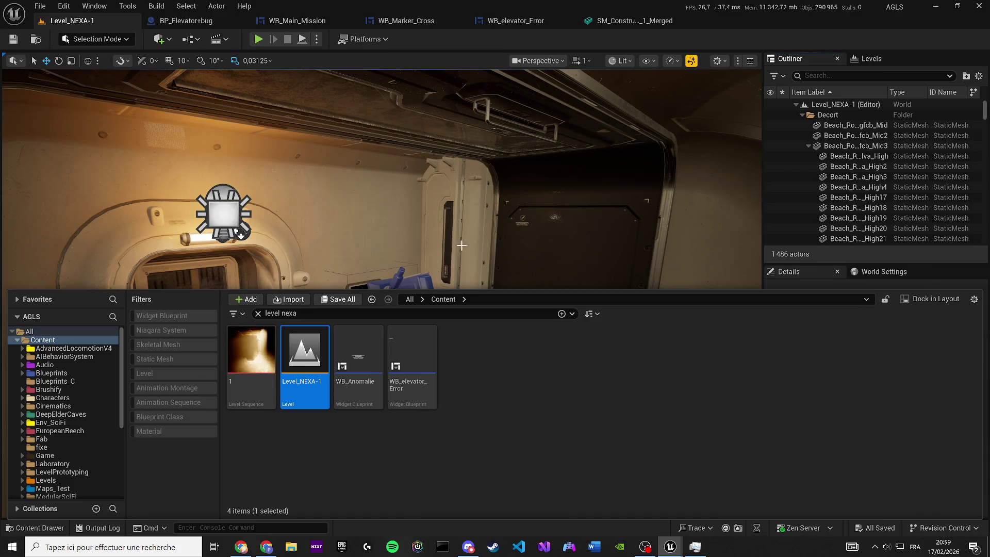
# - Hide the DirectionalLight actor through an Outliner search
pyautogui.moveTo(449, 235)
pyautogui.mouseDown()
pyautogui.moveTo(458, 212)
pyautogui.moveTo(461, 228)
pyautogui.mouseUp()
pyautogui.click(835, 76)
pyautogui.write('dy')
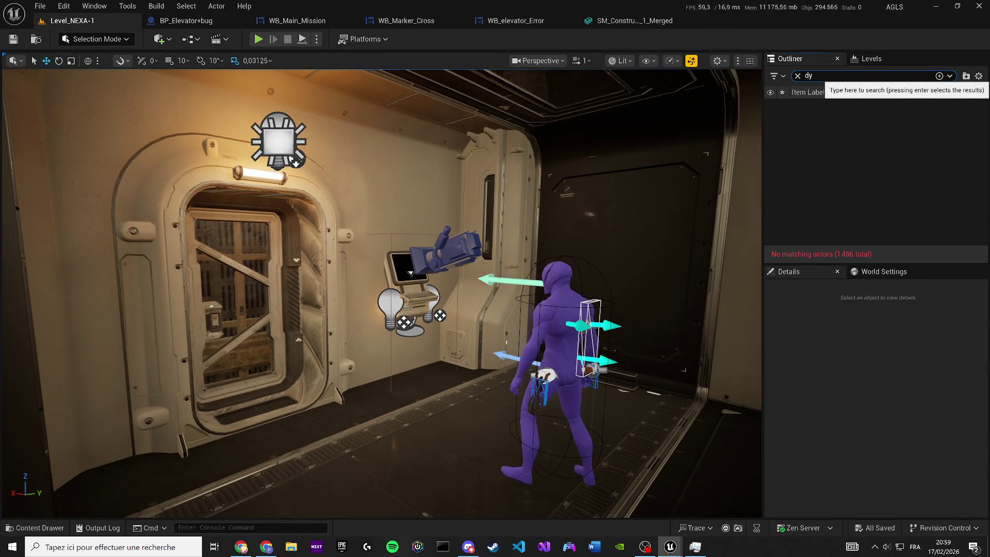
pyautogui.press('BackSpace')
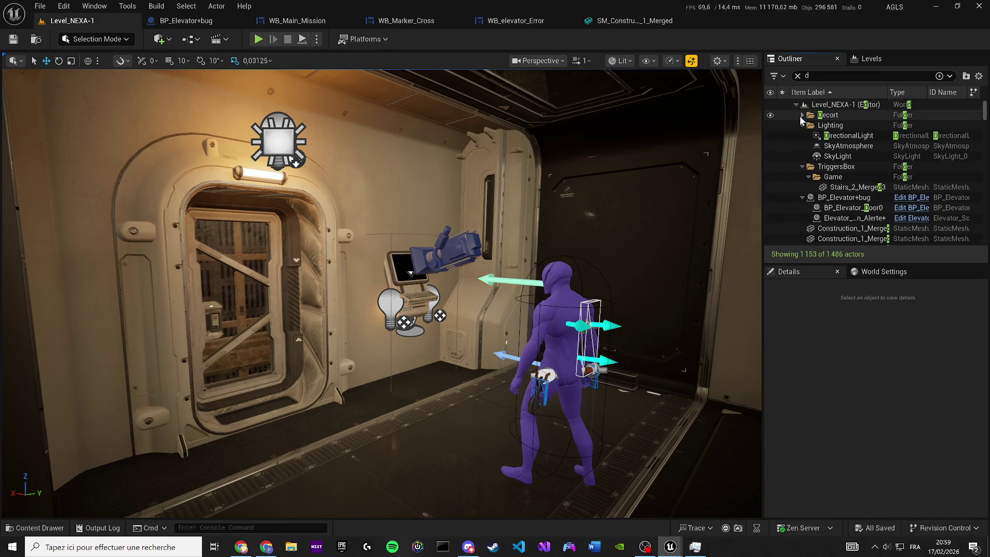
pyautogui.click(771, 135)
pyautogui.click(797, 76)
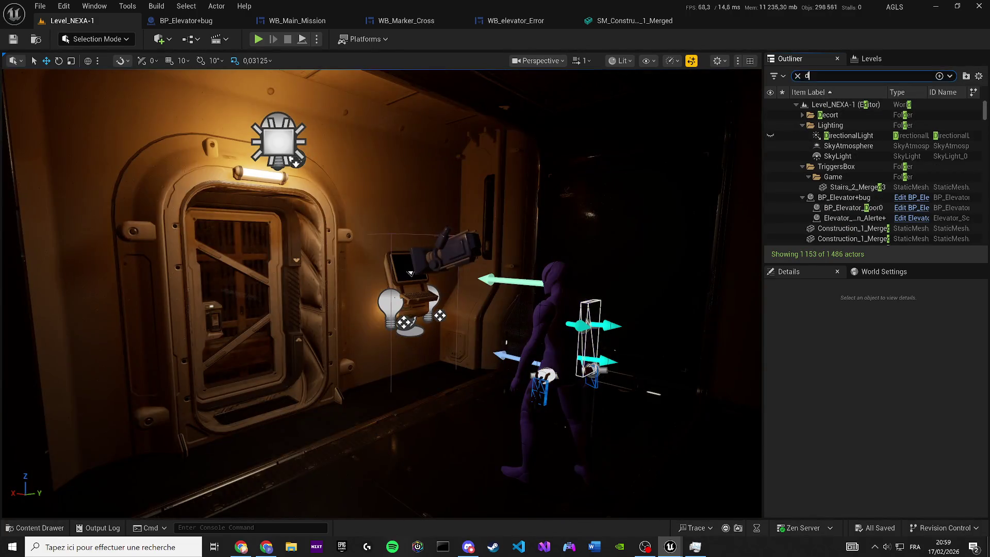
# - Fly the camera close to the lit elevator door and close the BP_Elevator+bug editor
pyautogui.press('w')
pyautogui.scroll(-1, 423, 211)
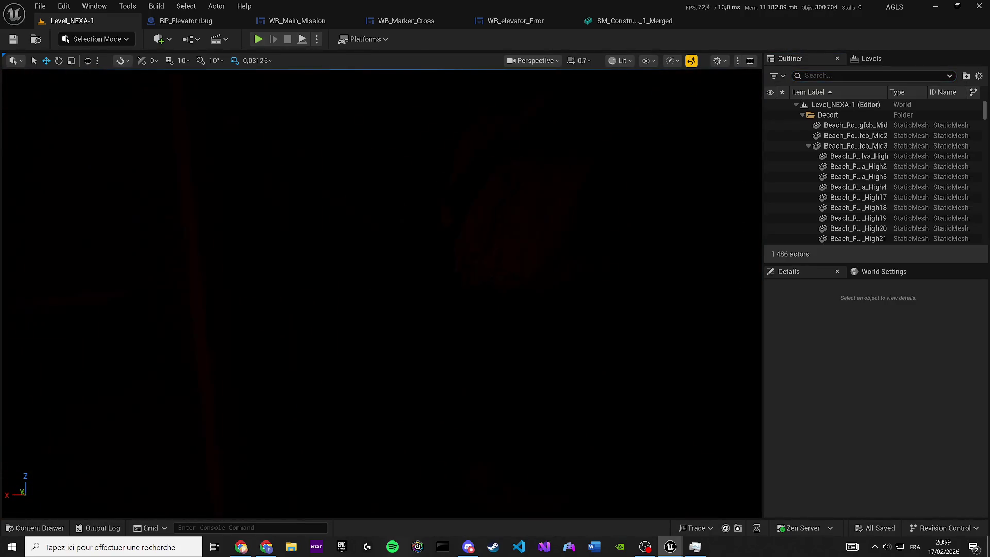
pyautogui.press('a')
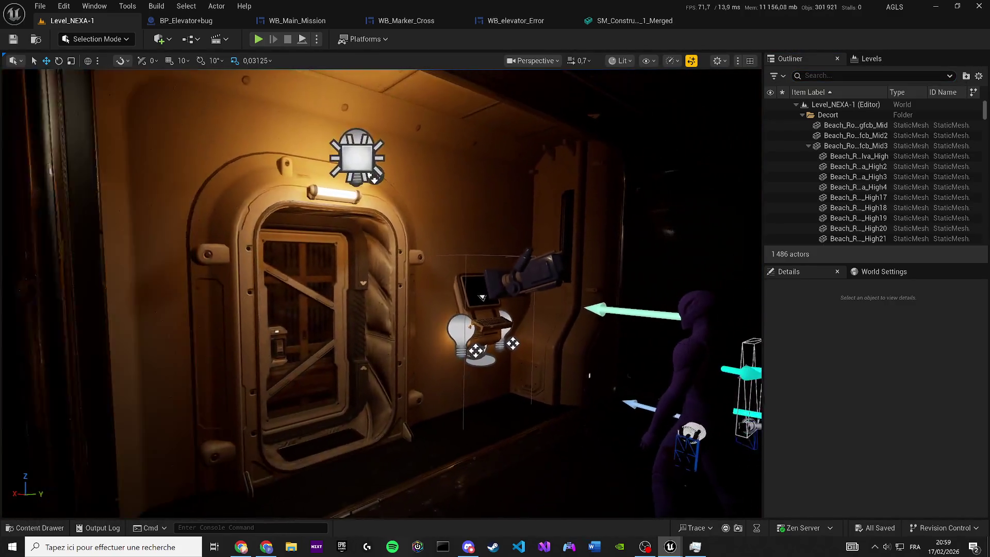
pyautogui.press('w')
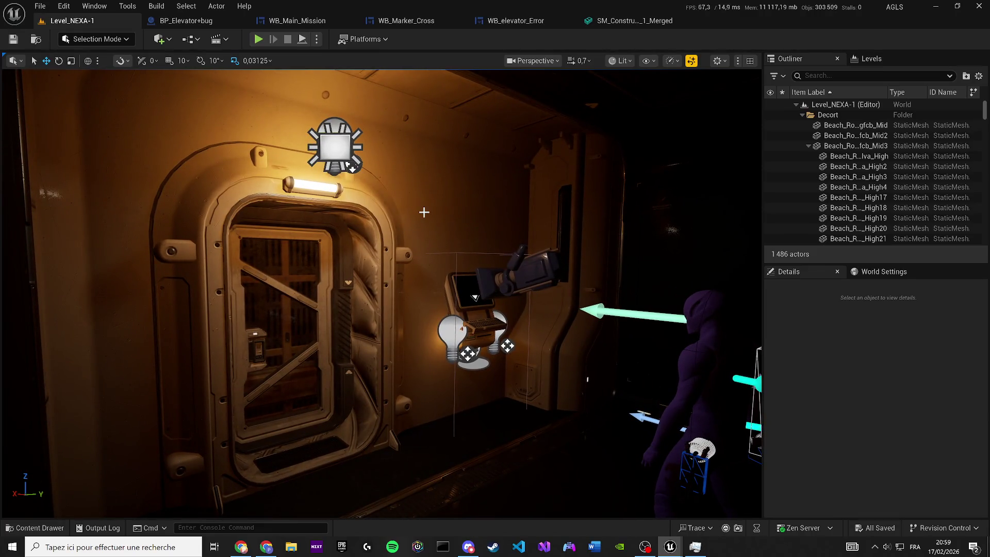
pyautogui.moveTo(452, 193)
pyautogui.mouseDown()
pyautogui.moveTo(451, 238)
pyautogui.moveTo(433, 278)
pyautogui.mouseUp()
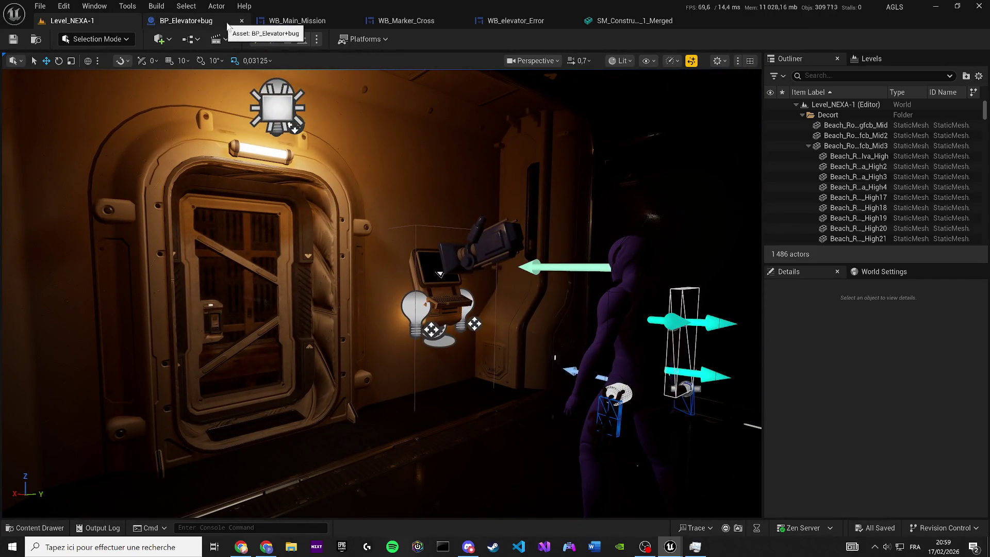
pyautogui.click(242, 21)
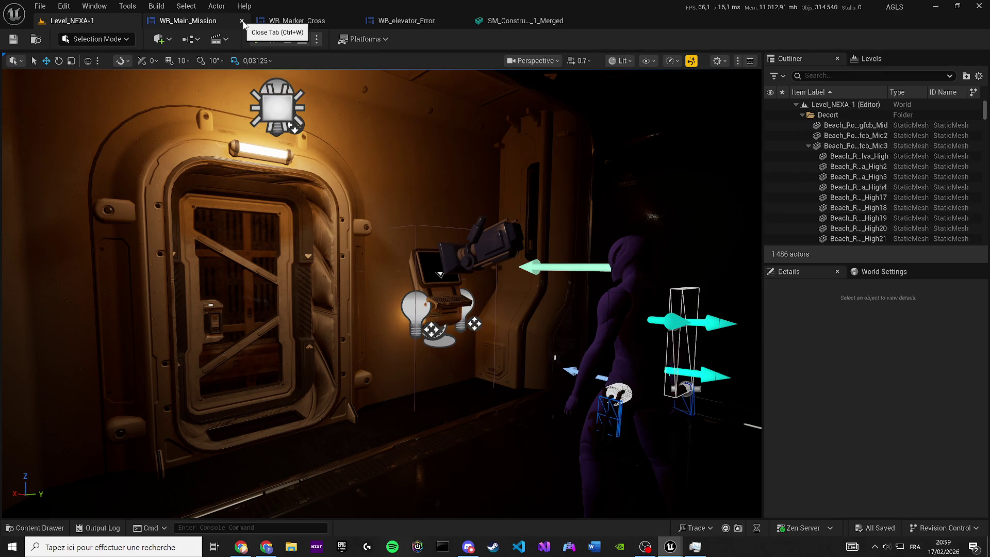
# - Close the SM_Constru…_1_Merged mesh editor
pyautogui.click(573, 22)
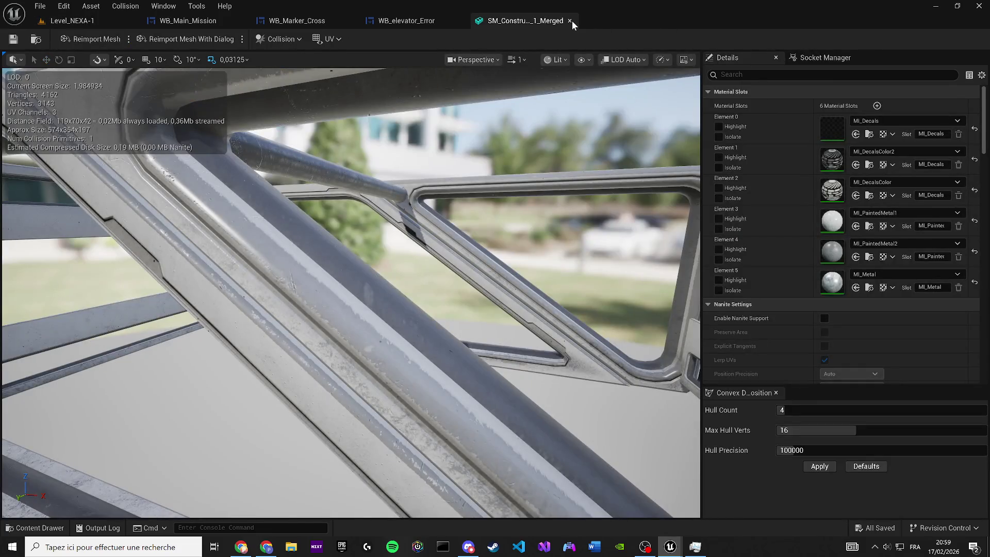
pyautogui.click(570, 20)
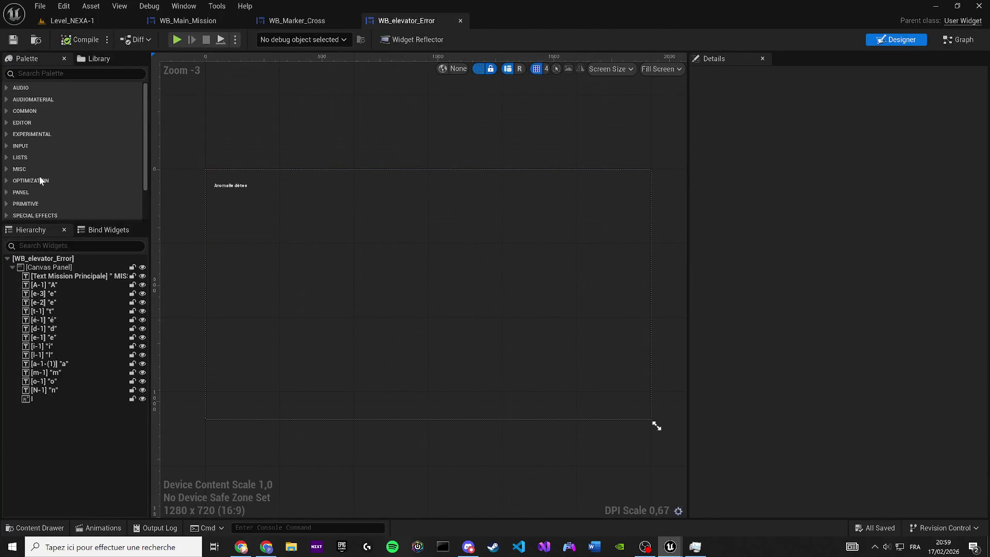
pyautogui.hotkey('alt', 'Tab')
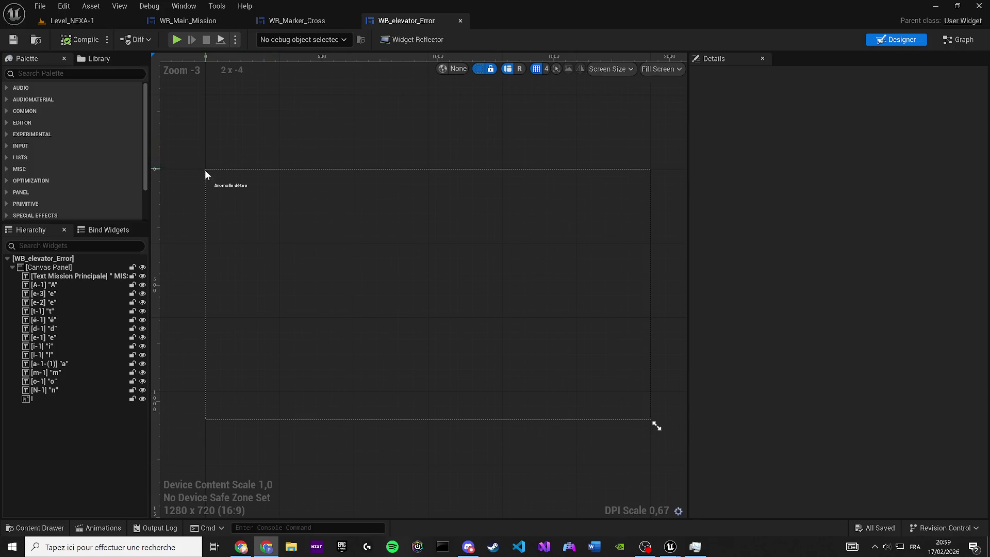
# - Zoom the designer canvas onto the 'Anomalie détee' text and bring up the 'level nexa' content results
pyautogui.moveTo(222, 180); pyautogui.dragTo(259, 210)
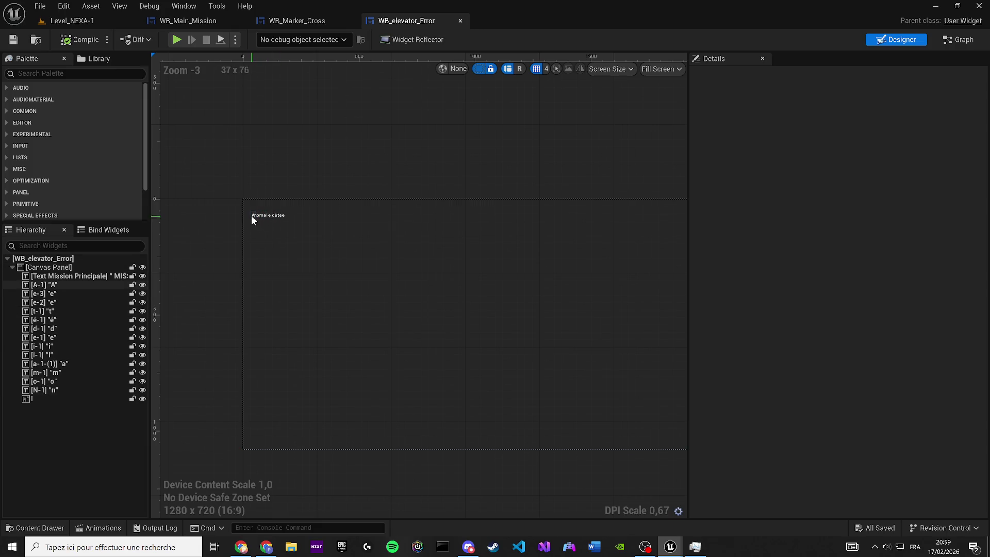
pyautogui.scroll(5, 281, 216)
pyautogui.scroll(5, 281, 211)
pyautogui.moveTo(285, 204)
pyautogui.mouseDown()
pyautogui.moveTo(347, 250)
pyautogui.moveTo(343, 311)
pyautogui.mouseUp()
pyautogui.scroll(2, 342, 311)
pyautogui.click(40, 528)
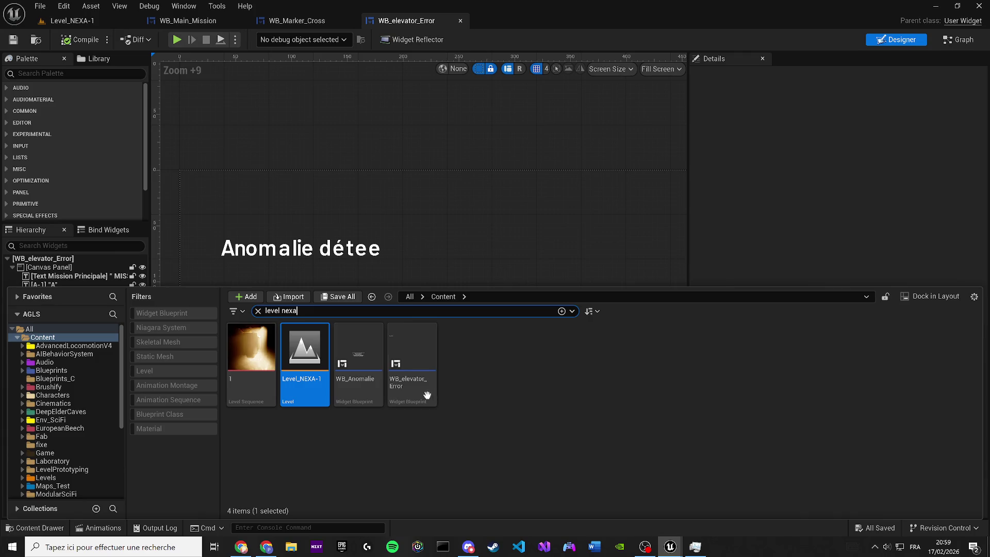
# - Open WB_Anomalie and move its window away from WB_elevator_Error
pyautogui.doubleClick(375, 370)
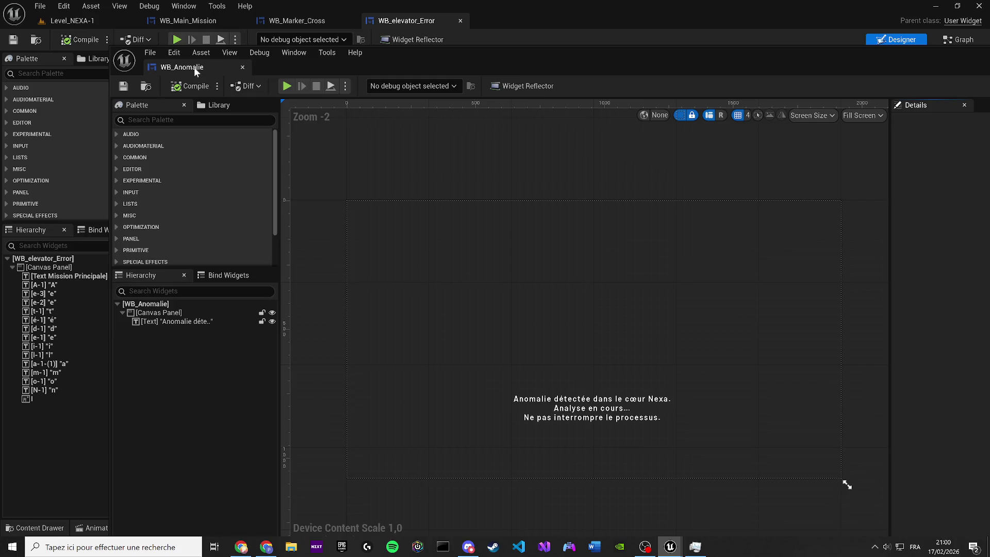
pyautogui.moveTo(186, 68); pyautogui.dragTo(20, 206)
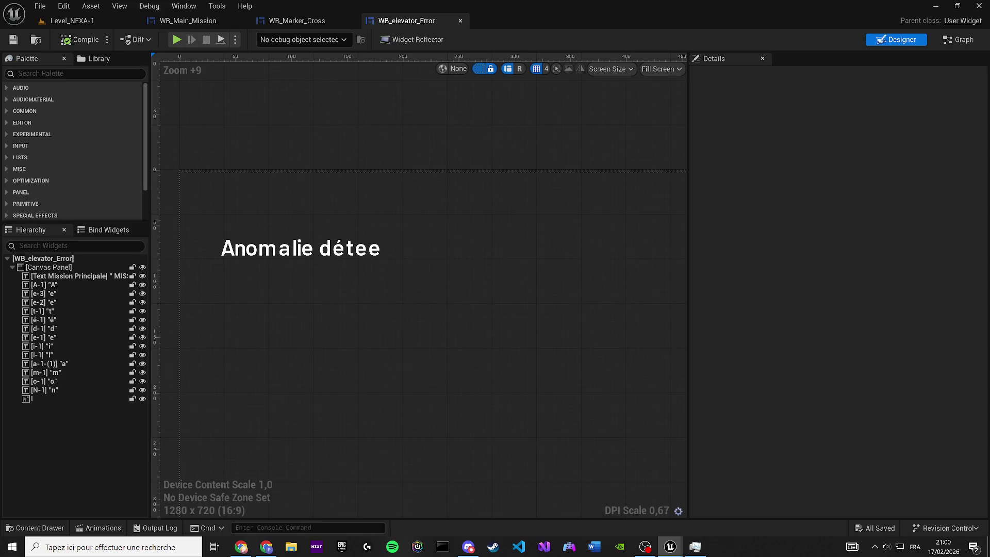
# - Turn the final e letter block into a 'c', named c-1
pyautogui.scroll(2, 214, 258)
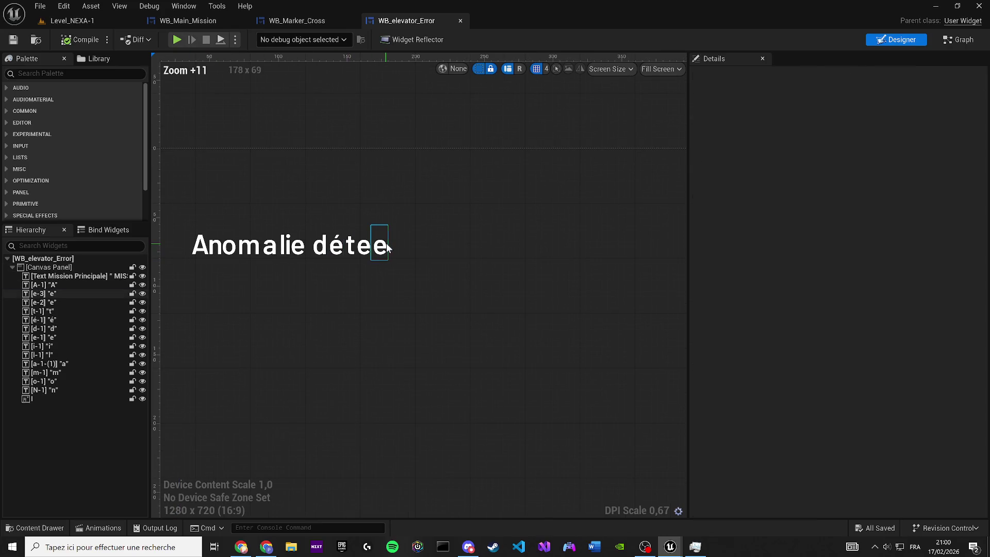
pyautogui.click(382, 245)
pyautogui.click(715, 76)
pyautogui.write('c-1')
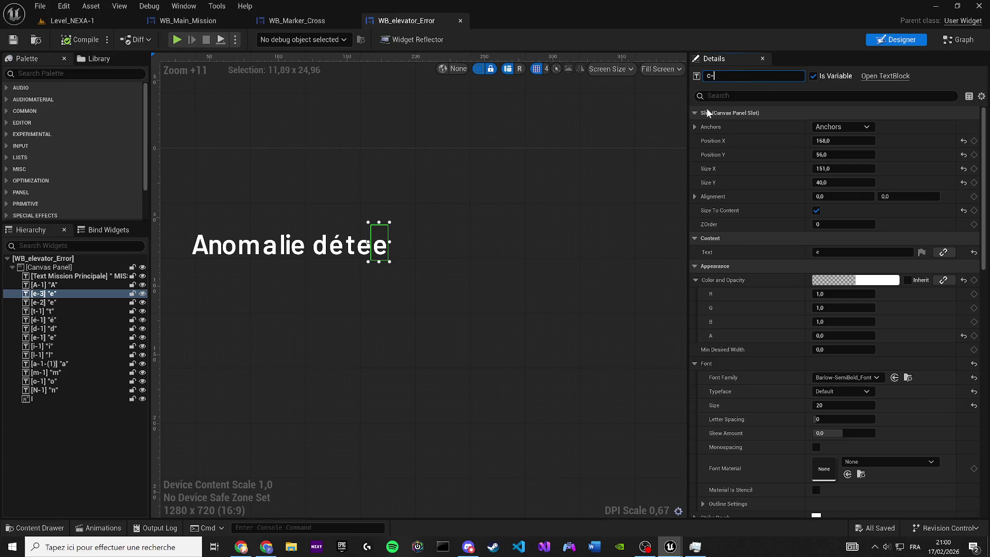
pyautogui.click(835, 252)
pyautogui.write('c')
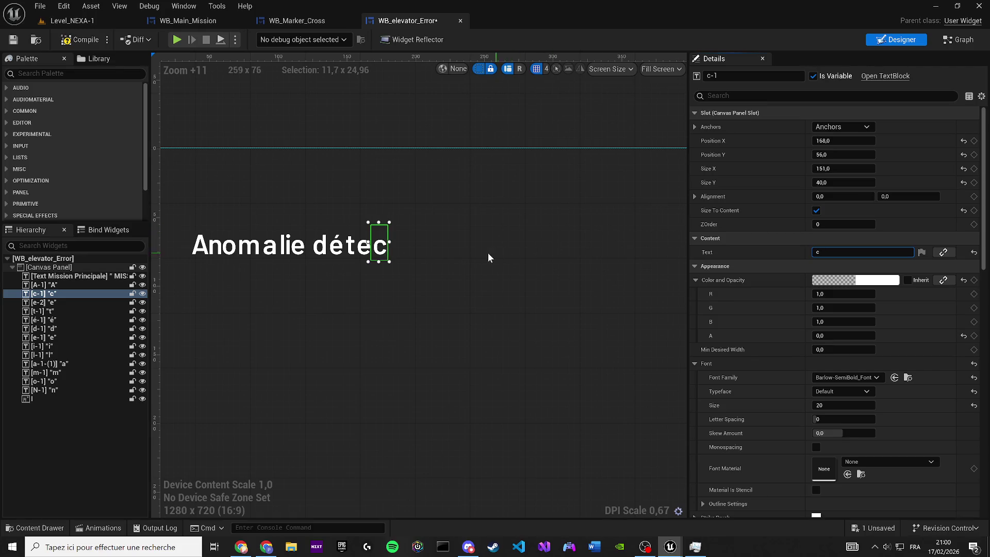
# - Duplicate the 'c' block after 'détec' several times
pyautogui.scroll(2, 436, 264)
pyautogui.click(369, 265)
pyautogui.click(345, 242)
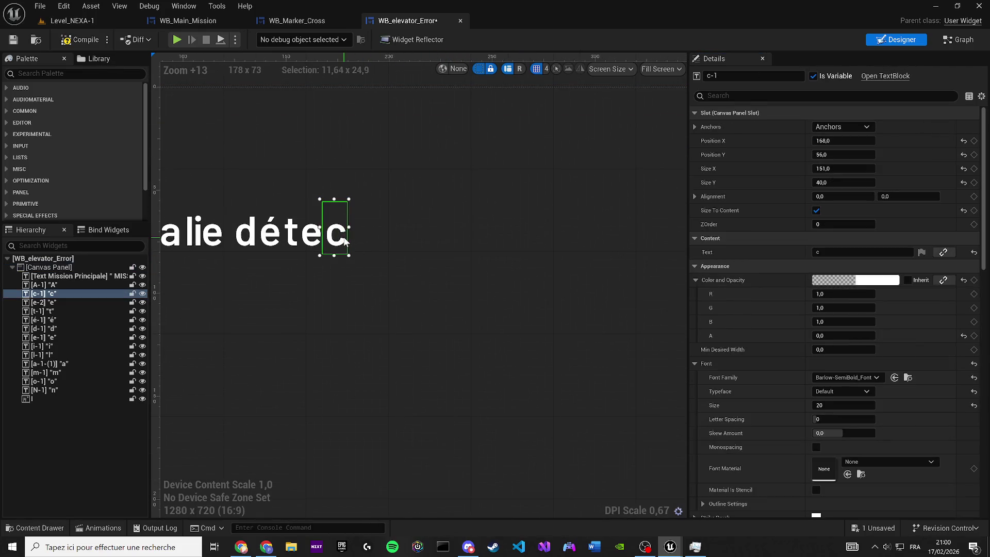
pyautogui.hotkey('ctrl', 'd')
pyautogui.scroll(-4, 331, 278)
pyautogui.click(95, 301)
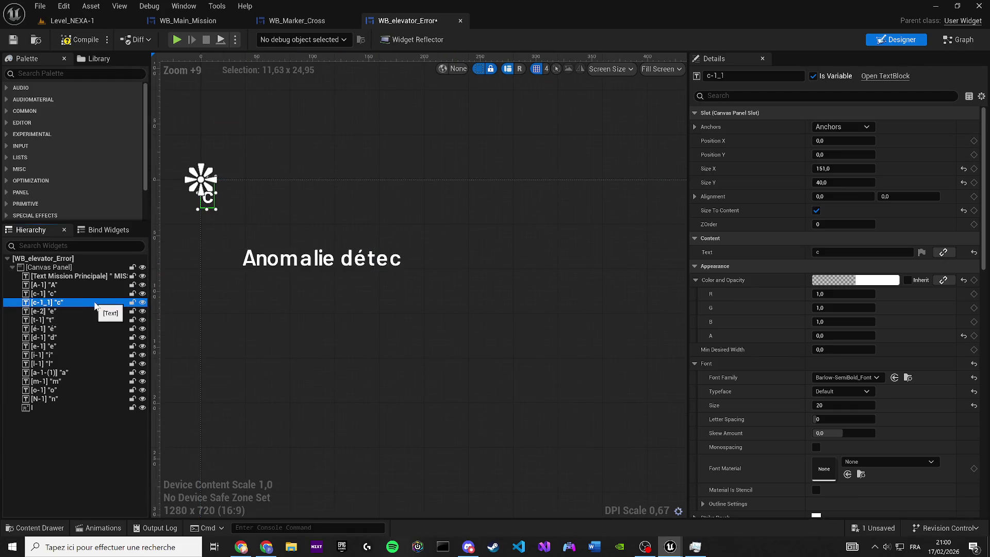
pyautogui.hotkey('ctrl', 'd')
pyautogui.hotkey('ctrl', 'd')
# - Move the new 'c' copies to the end of the 'Anomalie détec' line, duplicating a few more
pyautogui.scroll(2, 220, 214)
pyautogui.moveTo(209, 205)
pyautogui.mouseDown()
pyautogui.moveTo(303, 209)
pyautogui.moveTo(467, 277)
pyautogui.moveTo(408, 286)
pyautogui.mouseUp()
pyautogui.scroll(3, 468, 275)
pyautogui.scroll(-3, 409, 285)
pyautogui.scroll(1, 171, 200)
pyautogui.moveTo(171, 200); pyautogui.dragTo(508, 293)
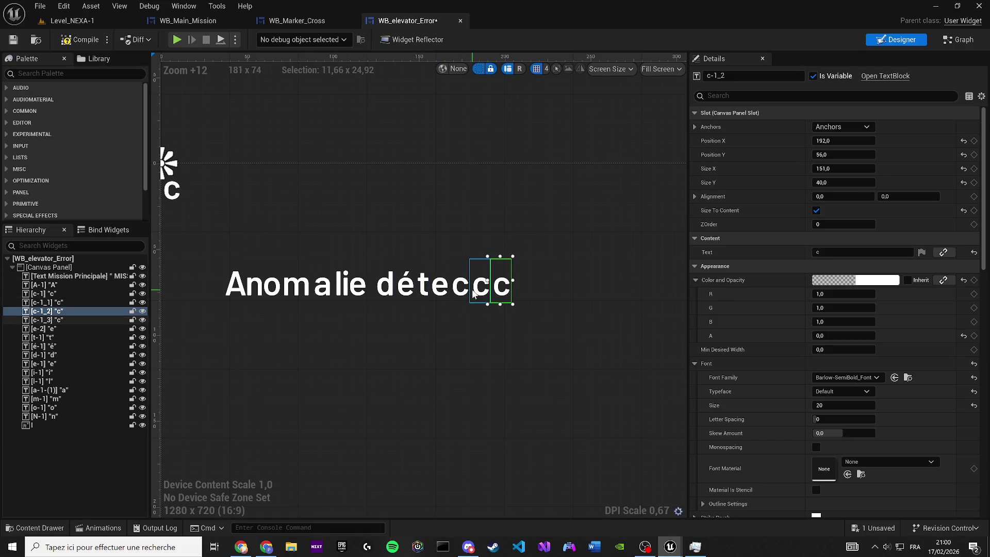
pyautogui.click(173, 191)
pyautogui.moveTo(508, 265)
pyautogui.mouseDown()
pyautogui.moveTo(499, 290)
pyautogui.moveTo(532, 292)
pyautogui.mouseUp()
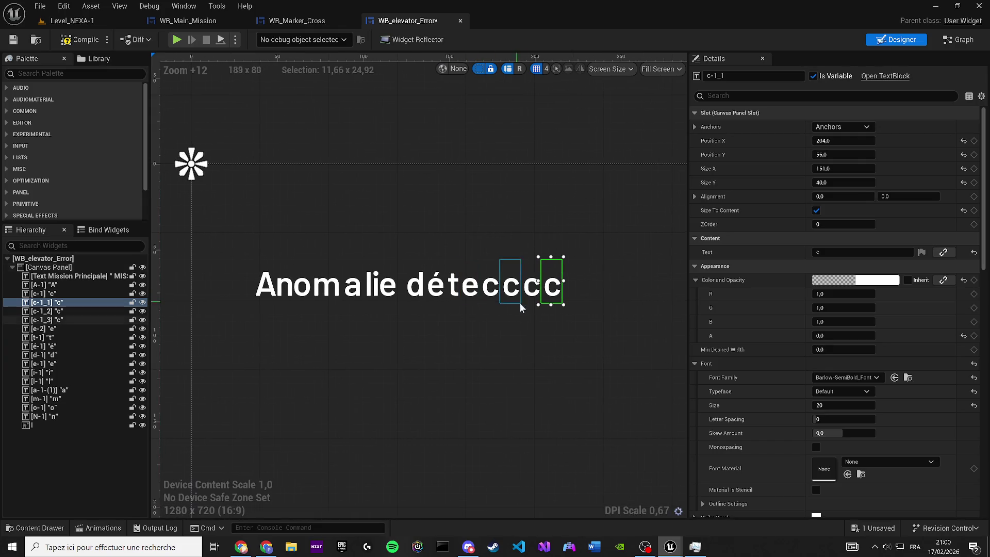
pyautogui.hotkey('ctrl', 'd')
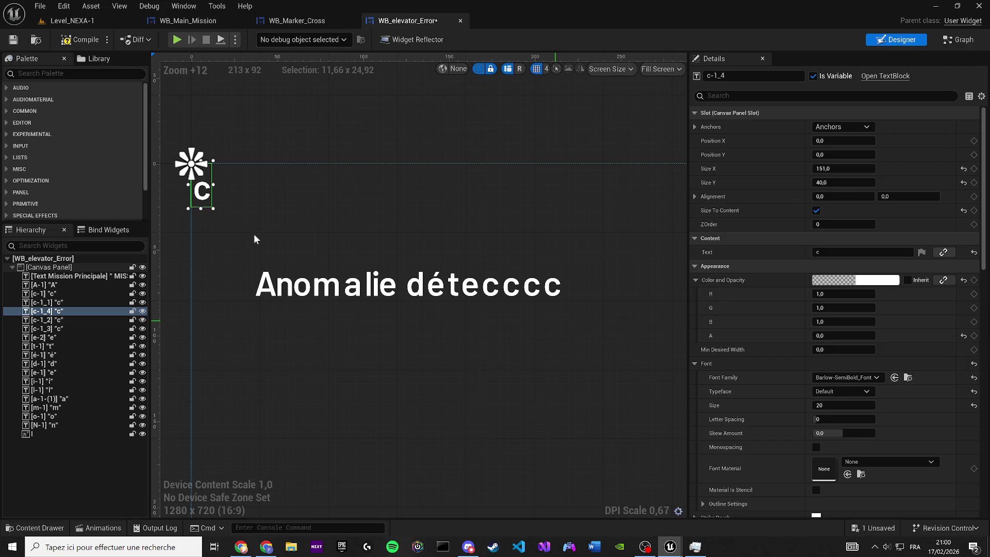
pyautogui.hotkey('ctrl', 'd')
pyautogui.hotkey('ctrl', 'd')
pyautogui.hotkey('ctrl', 'd')
pyautogui.moveTo(201, 194)
pyautogui.mouseDown()
pyautogui.moveTo(469, 250)
pyautogui.moveTo(462, 277)
pyautogui.moveTo(432, 278)
pyautogui.mouseUp()
# - Rename the first extra 'c' after 'détec' to t-2 and make it show 't'
pyautogui.scroll(2, 469, 250)
pyautogui.click(388, 287)
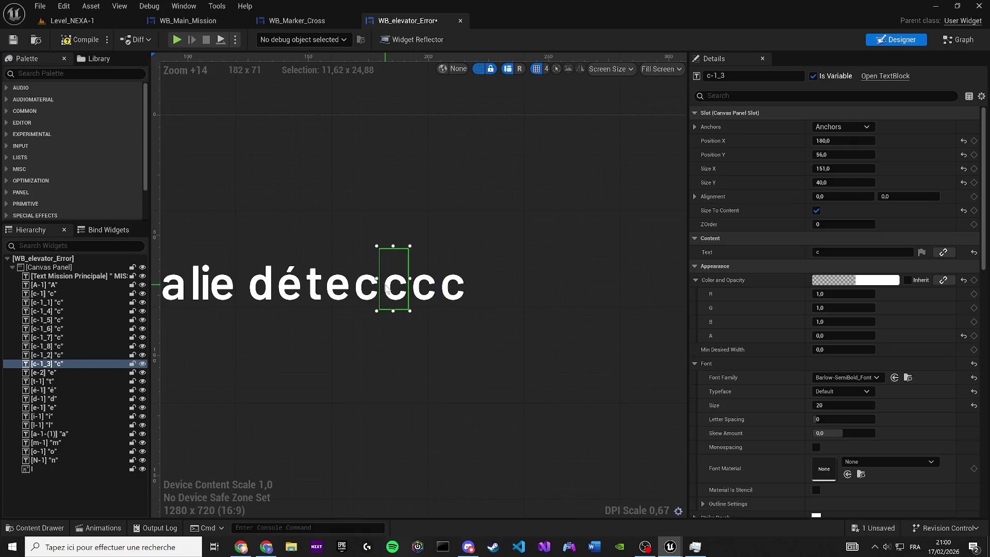
pyautogui.press('F2')
pyautogui.write('t-1')
pyautogui.press('BackSpace')
pyautogui.write('2')
pyautogui.press('Return')
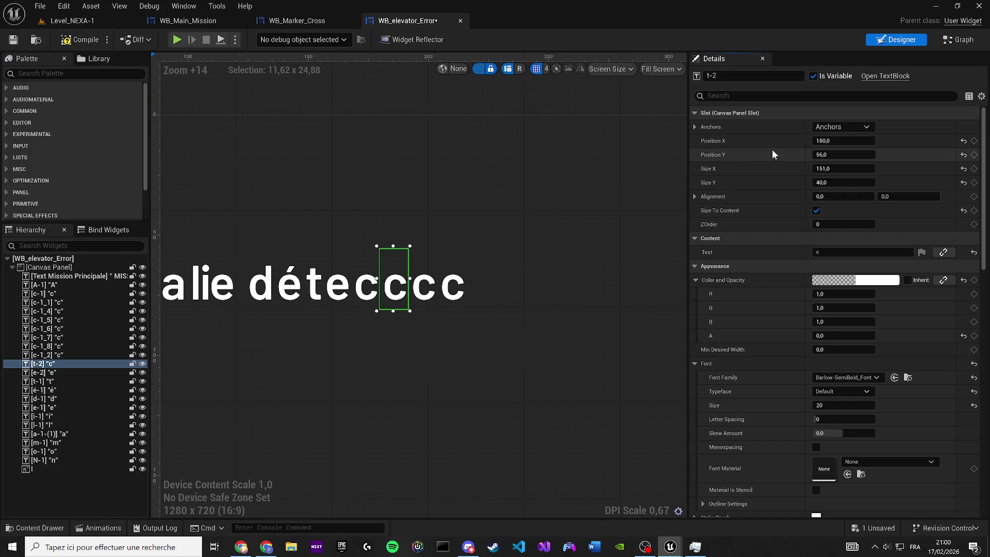
pyautogui.click(751, 257)
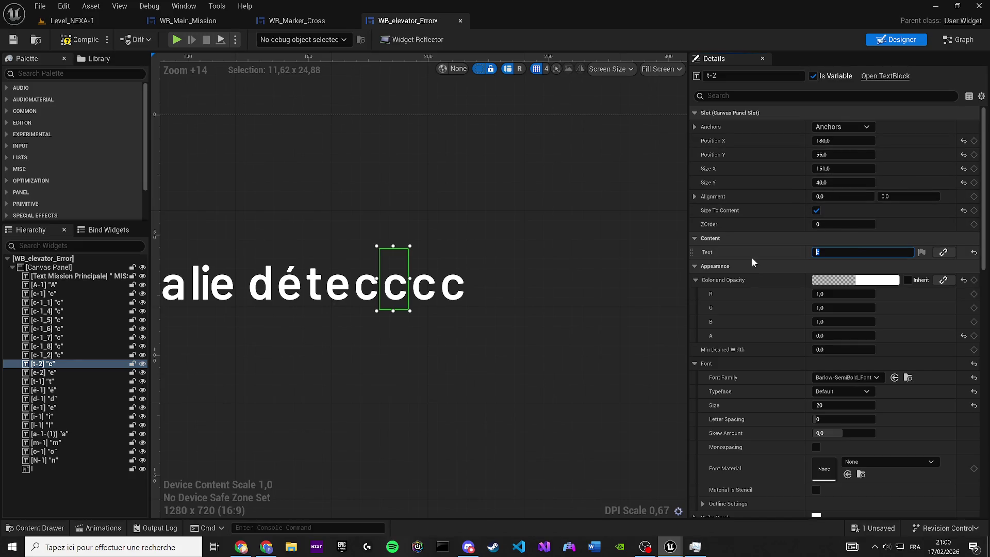
pyautogui.click(862, 252)
pyautogui.write('t')
pyautogui.press('Return')
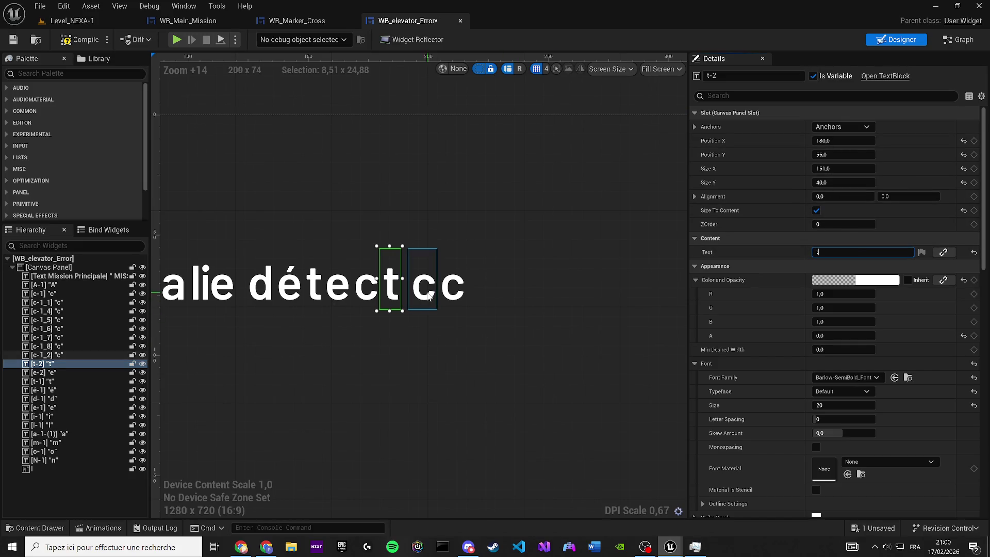
# - Rename the next spare 'c' block to 'é'
pyautogui.click(428, 295)
pyautogui.click(737, 75)
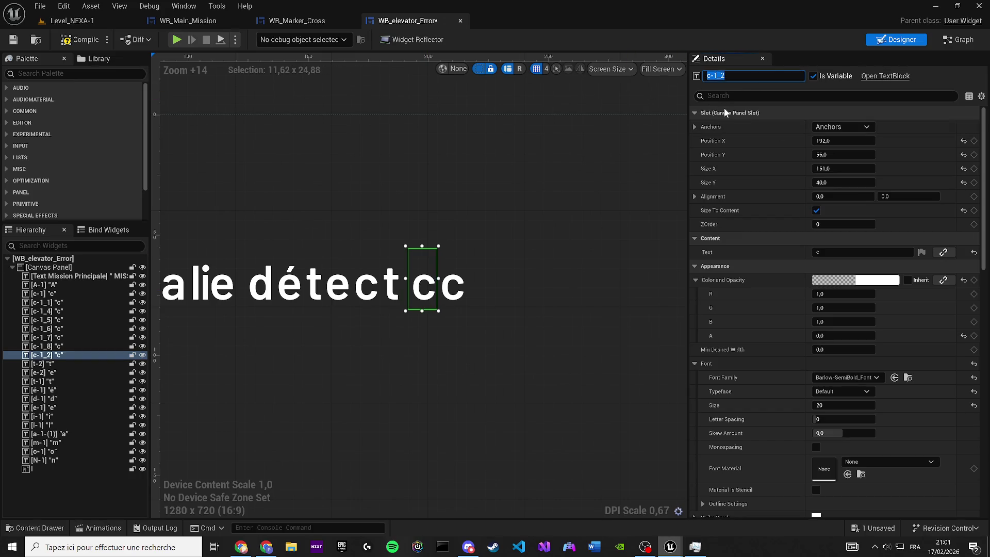
pyautogui.write('é')
pyautogui.press('Return')
pyautogui.press('End')
pyautogui.write('-')
pyautogui.press('BackSpace')
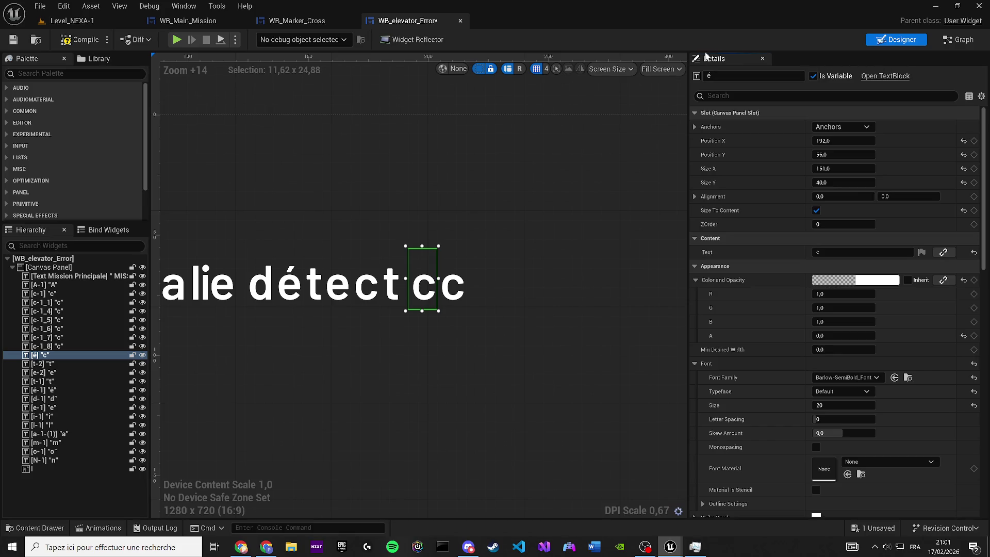
# - Set the é block's displayed letter to 'é'
pyautogui.hscroll(1, 485, 263)
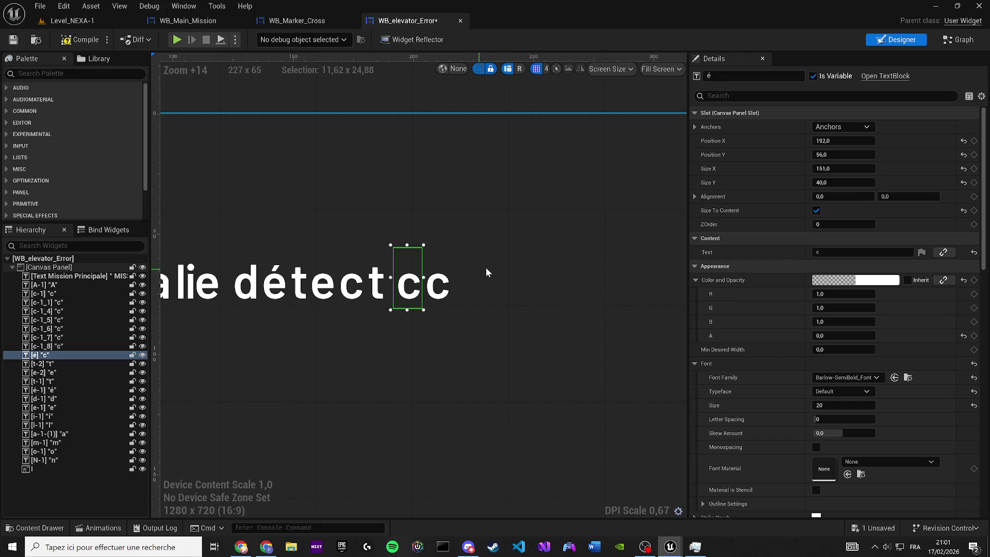
pyautogui.click(722, 76)
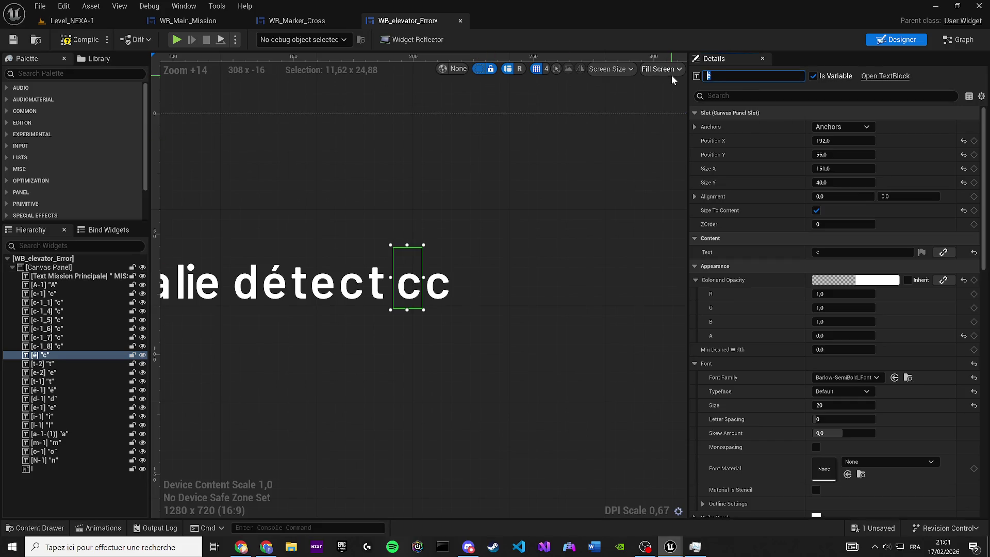
pyautogui.click(835, 252)
pyautogui.write('é')
pyautogui.press('Return')
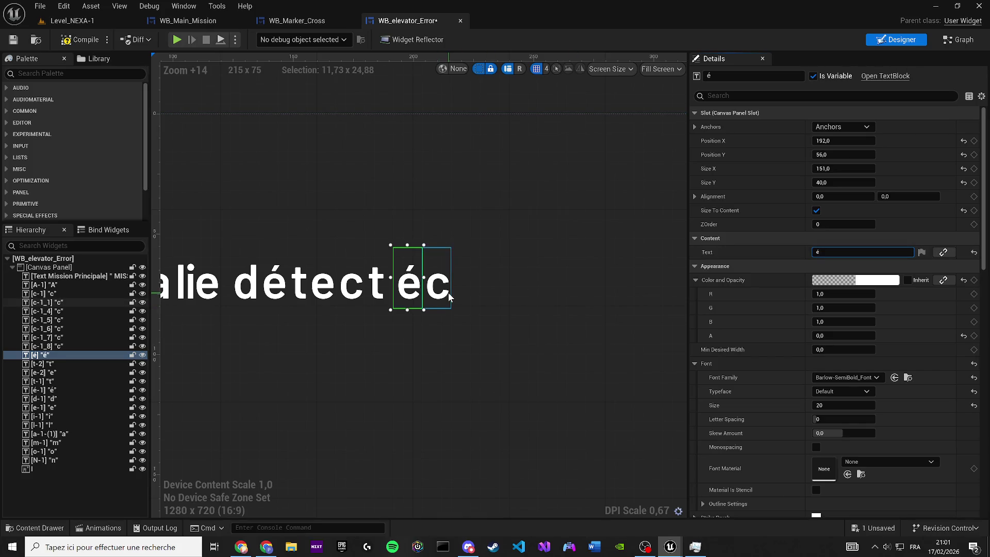
# - Rename the next spare 'c' block to e-3 and make it show 'e'
pyautogui.click(448, 292)
pyautogui.click(722, 76)
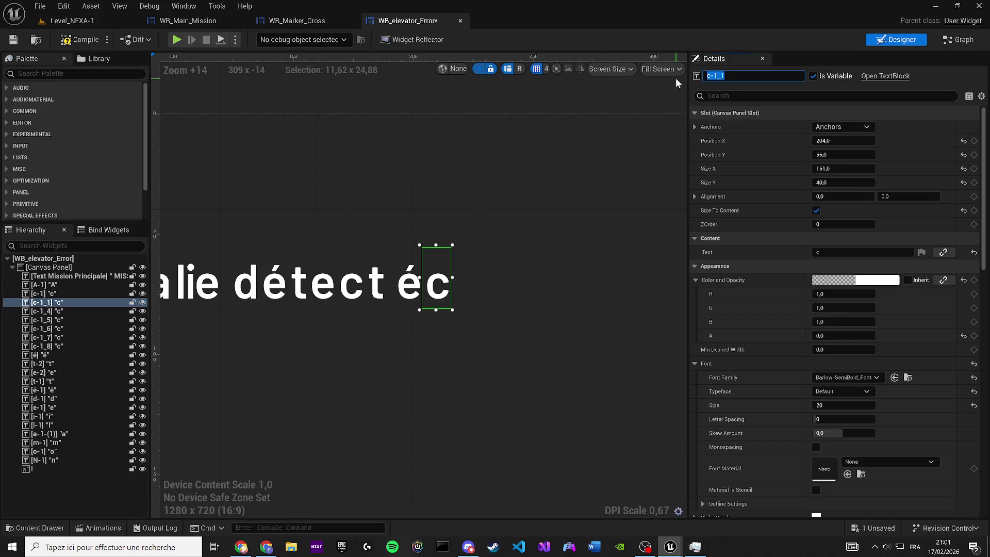
pyautogui.write('e')
pyautogui.write('-1')
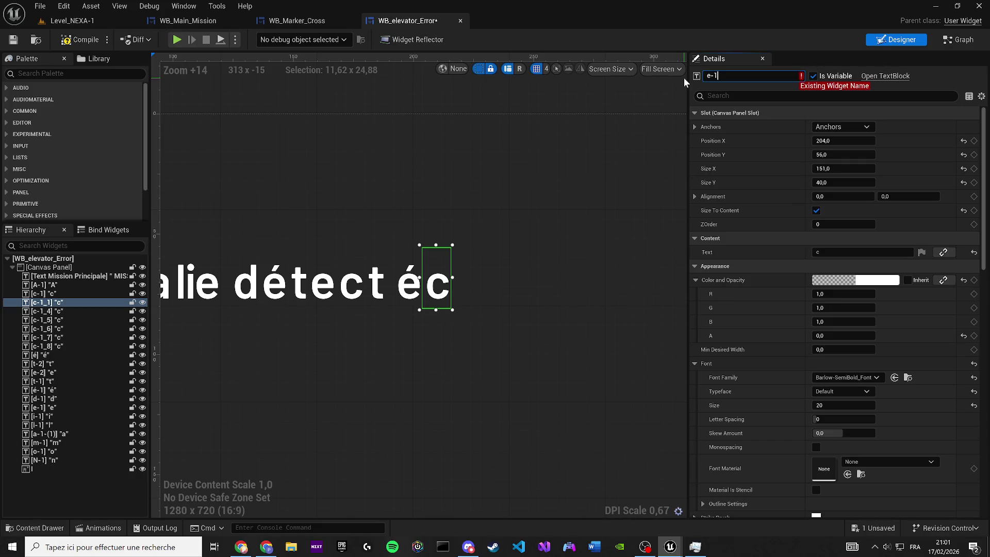
pyautogui.press('BackSpace')
pyautogui.write('0')
pyautogui.press('Return')
pyautogui.click(741, 75)
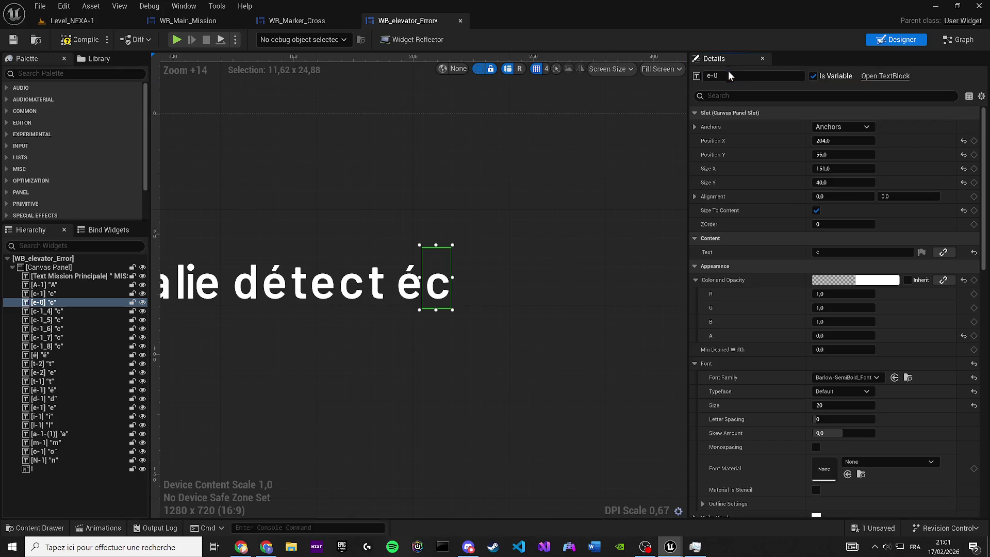
pyautogui.press('BackSpace')
pyautogui.write('3')
pyautogui.press('Return')
pyautogui.click(835, 251)
pyautogui.write('e')
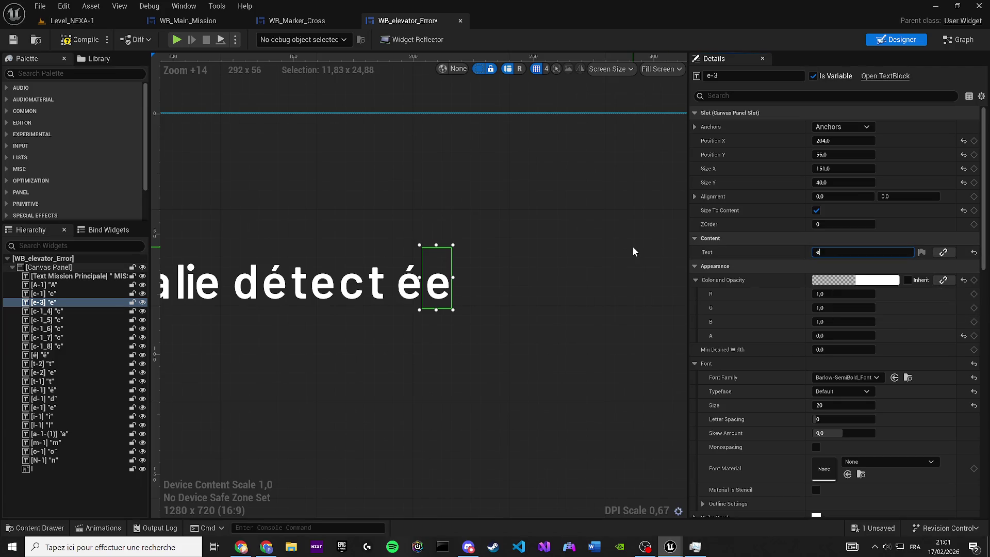
# - Slide the trailing 'e' left to close the gap in 'détectée' and recentre the view
pyautogui.click(407, 226)
pyautogui.scroll(-4, 407, 227)
pyautogui.scroll(3, 457, 261)
pyautogui.click(438, 309)
pyautogui.scroll(1, 453, 315)
pyautogui.moveTo(464, 297); pyautogui.dragTo(453, 296)
pyautogui.scroll(-4, 474, 120)
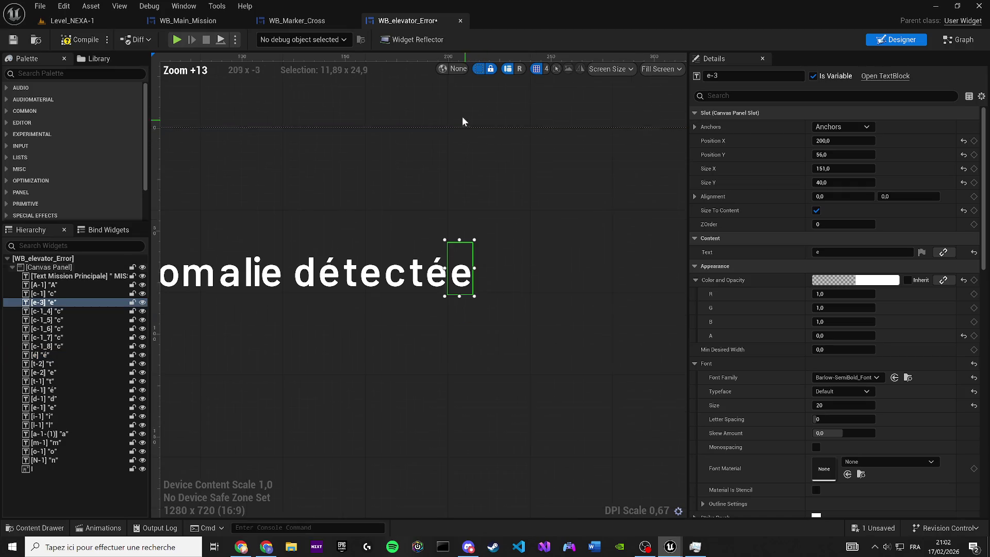
pyautogui.click(473, 122)
pyautogui.moveTo(473, 123)
pyautogui.mouseDown()
pyautogui.moveTo(455, 170)
pyautogui.moveTo(596, 305)
pyautogui.moveTo(557, 309)
pyautogui.mouseUp()
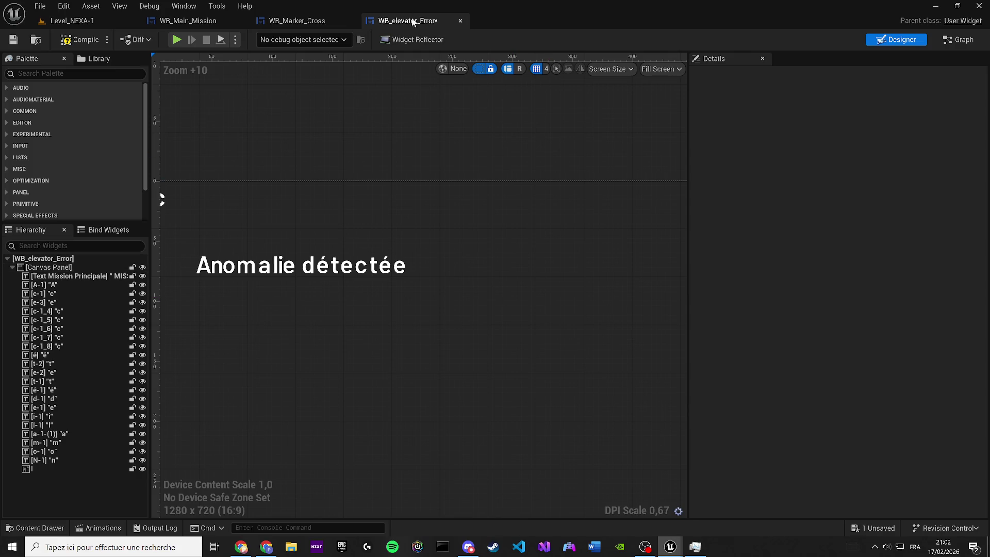
# - Compile and save WB_elevator_Error, then dismiss the Compiler Results showing the missing-widget animation warning
pyautogui.click(73, 44)
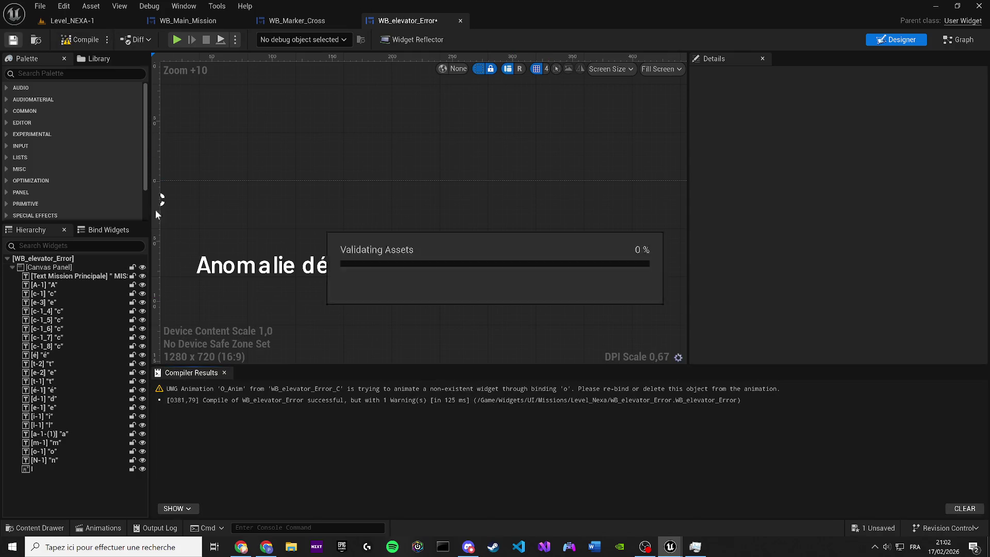
pyautogui.click(224, 372)
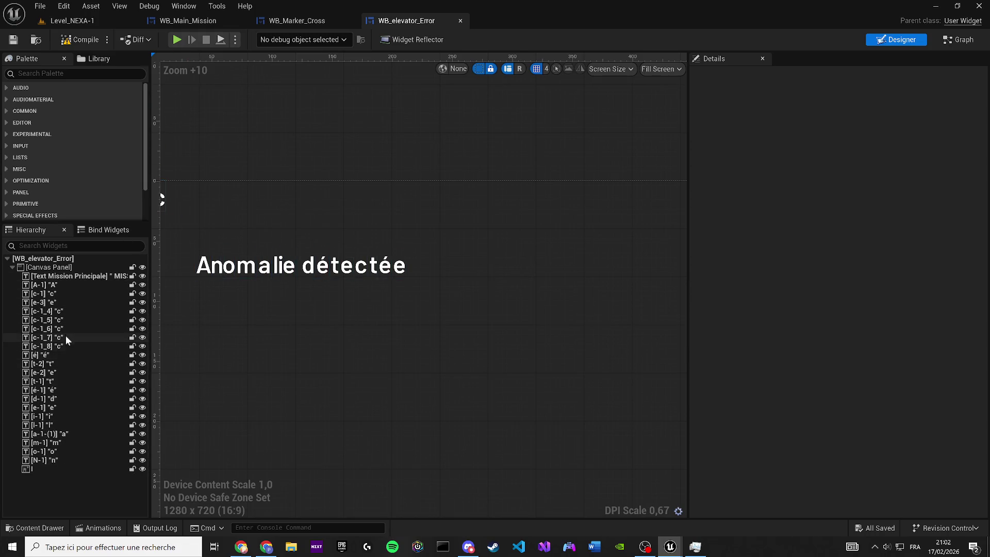
# - Duplicate the final 'e' block and line up the spare 'c' blocks after 'détectée'
pyautogui.moveTo(382, 316); pyautogui.dragTo(417, 316)
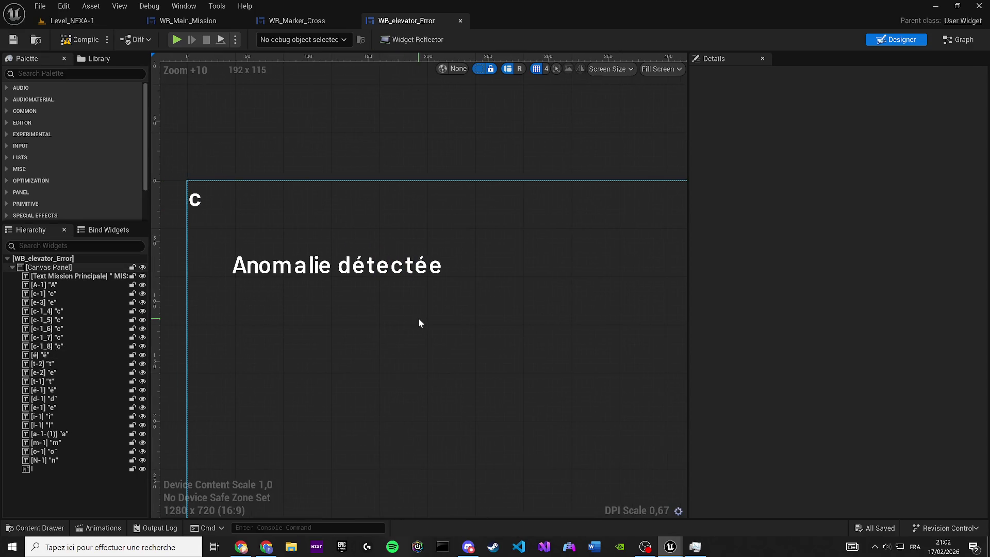
pyautogui.click(420, 265)
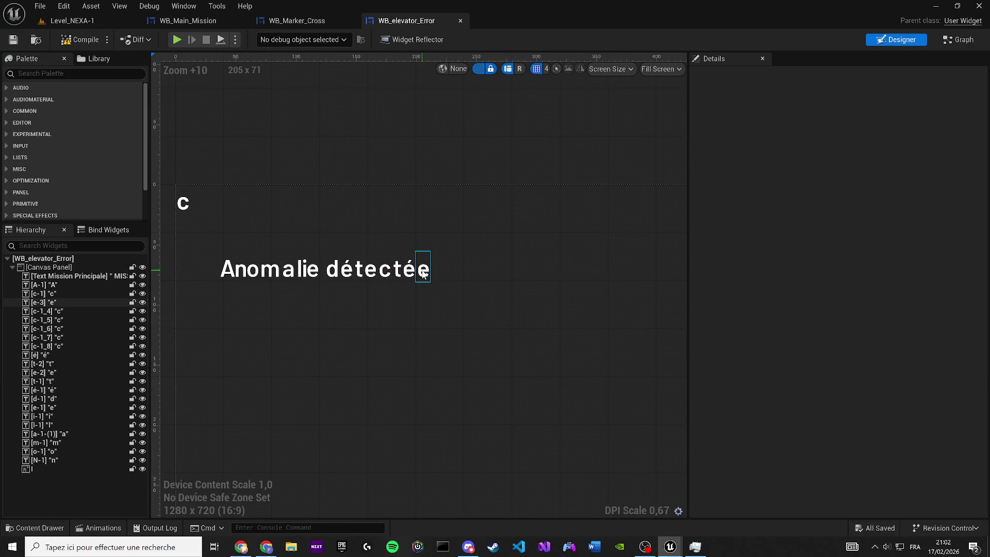
pyautogui.hotkey('ctrl', 'd')
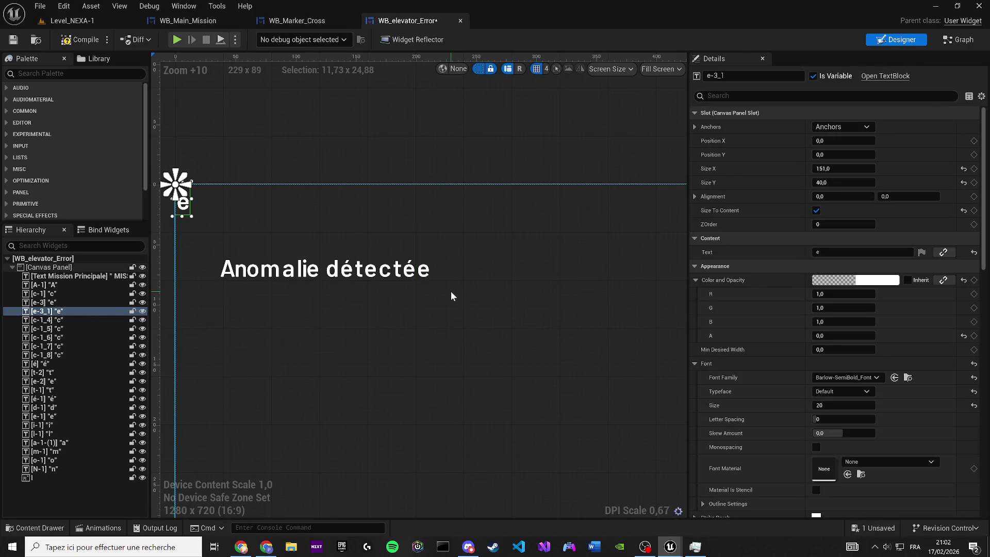
pyautogui.hotkey('ctrl', 'd')
pyautogui.hotkey('ctrl', 'd')
pyautogui.hotkey('ctrl', 'd')
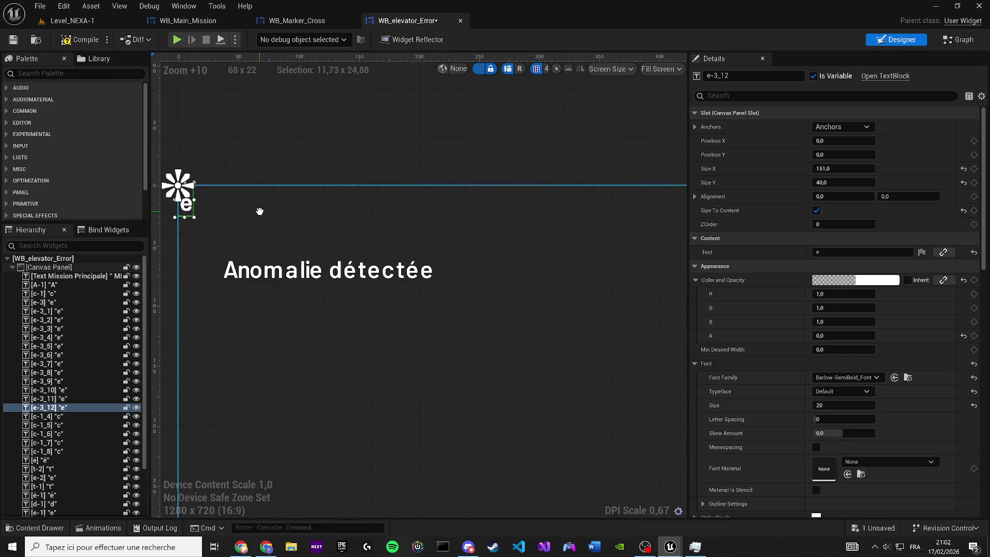
pyautogui.moveTo(261, 206); pyautogui.dragTo(457, 275)
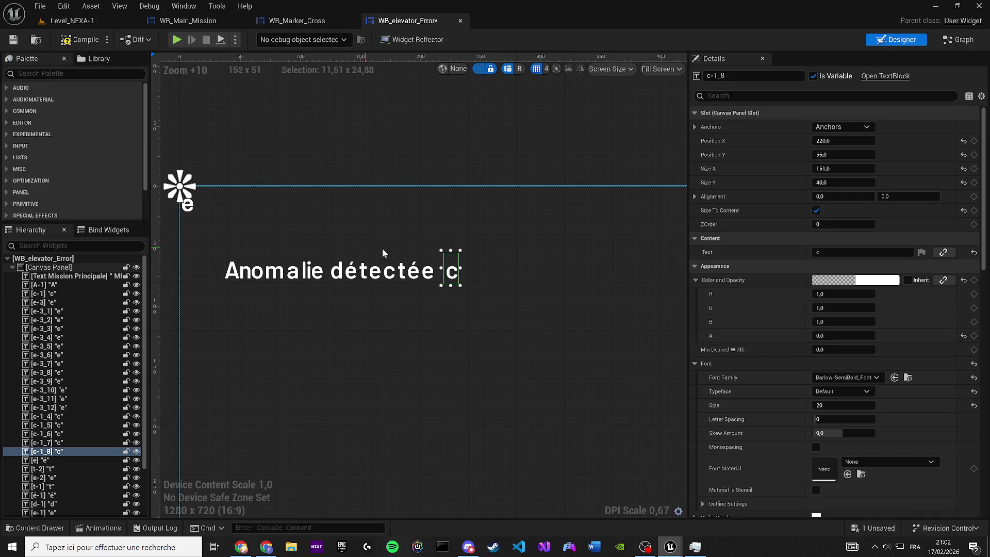
pyautogui.click(524, 261)
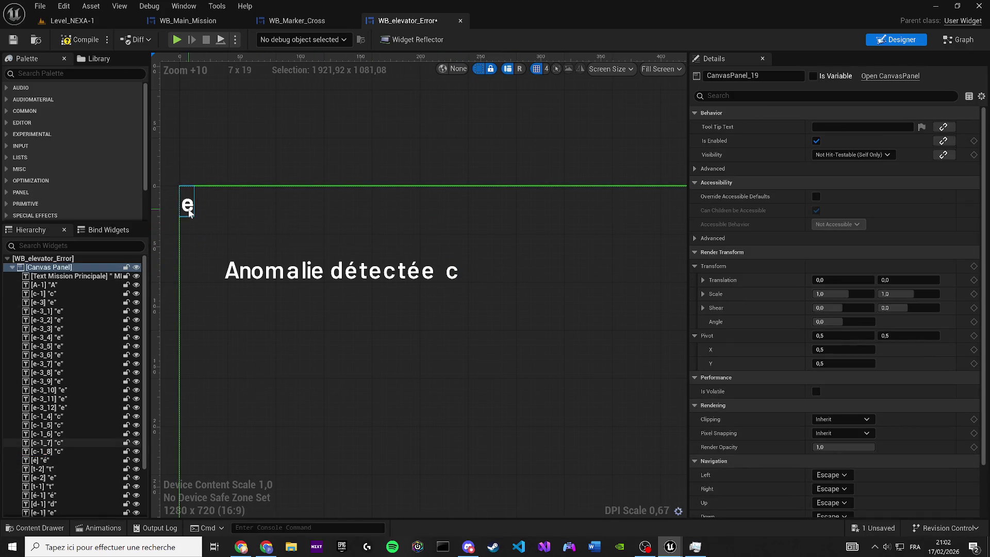
pyautogui.click(472, 275)
pyautogui.moveTo(468, 257); pyautogui.dragTo(470, 259)
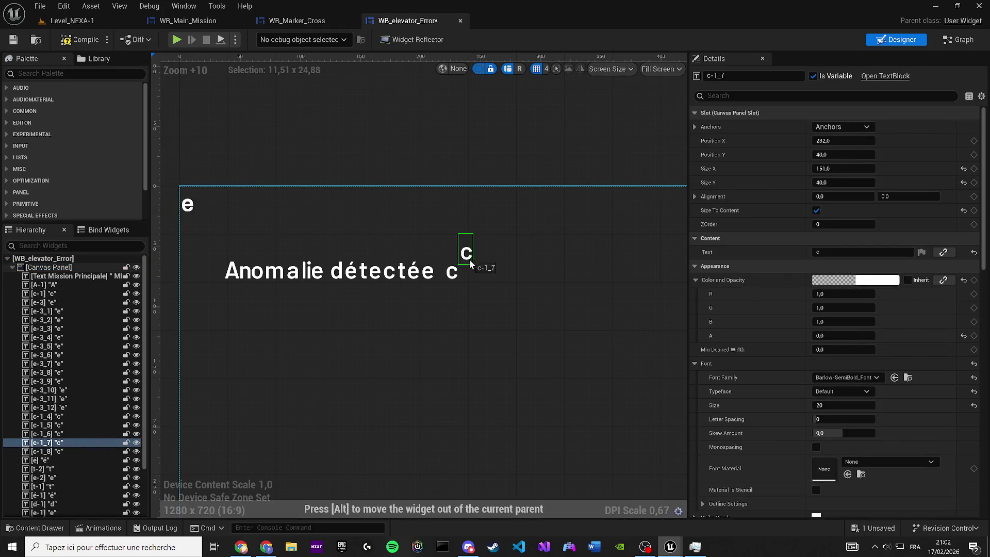
pyautogui.hotkey('ctrl', 'z')
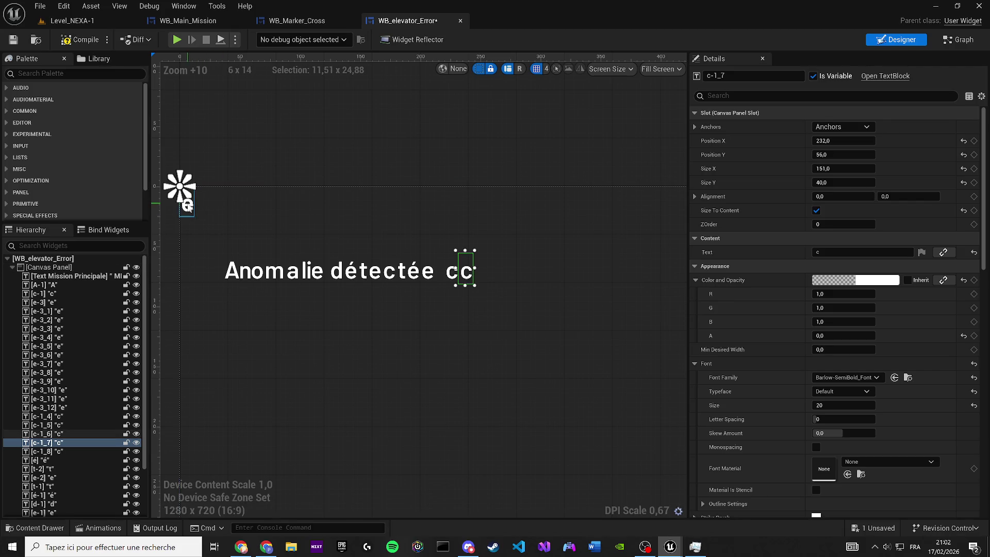
pyautogui.moveTo(447, 264); pyautogui.dragTo(497, 275)
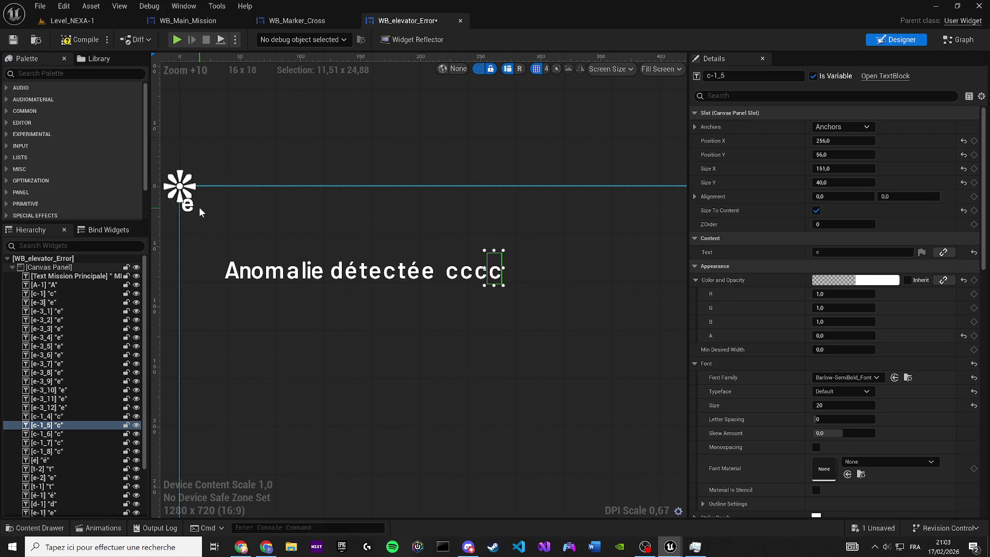
pyautogui.moveTo(377, 235)
pyautogui.mouseDown()
pyautogui.moveTo(499, 289)
pyautogui.moveTo(523, 278)
pyautogui.mouseUp()
# - Drag each stacked 'e' block from the canvas corner to the end of the line
pyautogui.moveTo(186, 204)
pyautogui.mouseDown()
pyautogui.moveTo(526, 259)
pyautogui.moveTo(530, 275)
pyautogui.mouseUp()
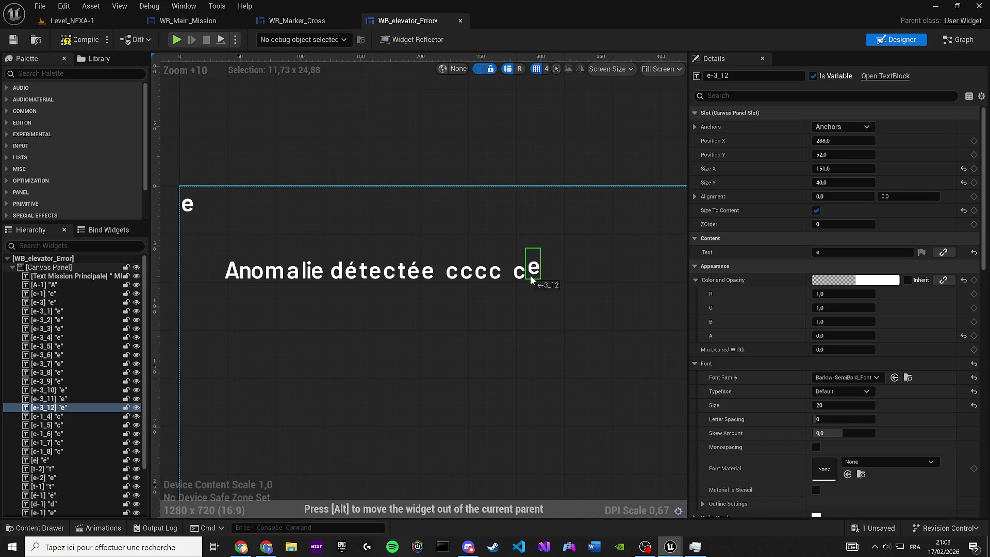
pyautogui.click(188, 206)
pyautogui.moveTo(194, 215)
pyautogui.mouseDown()
pyautogui.moveTo(337, 215)
pyautogui.moveTo(565, 280)
pyautogui.mouseUp()
pyautogui.moveTo(189, 210); pyautogui.dragTo(209, 213)
pyautogui.moveTo(320, 228); pyautogui.dragTo(393, 233)
pyautogui.moveTo(508, 260)
pyautogui.mouseDown()
pyautogui.moveTo(581, 294)
pyautogui.moveTo(575, 282)
pyautogui.mouseUp()
pyautogui.moveTo(191, 211)
pyautogui.mouseDown()
pyautogui.moveTo(530, 254)
pyautogui.moveTo(589, 276)
pyautogui.mouseUp()
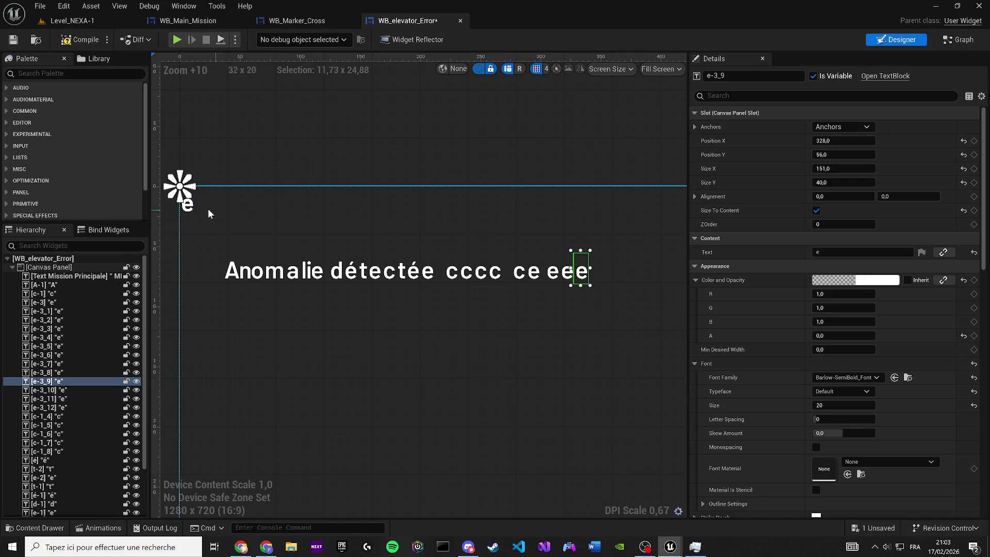
pyautogui.moveTo(192, 209); pyautogui.dragTo(593, 275)
pyautogui.click(188, 205)
pyautogui.moveTo(258, 213)
pyautogui.mouseDown()
pyautogui.moveTo(325, 213)
pyautogui.moveTo(616, 276)
pyautogui.mouseUp()
pyautogui.scroll(3, 491, 275)
# - Make the first 'c' after 'détectée' a 'd', named d-2
pyautogui.click(422, 262)
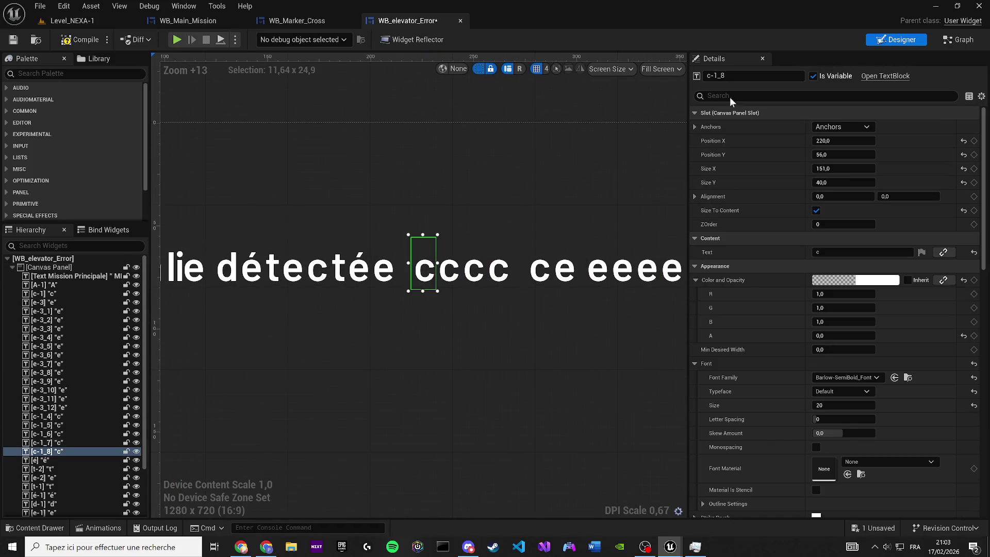
pyautogui.click(732, 77)
pyautogui.write('d-2')
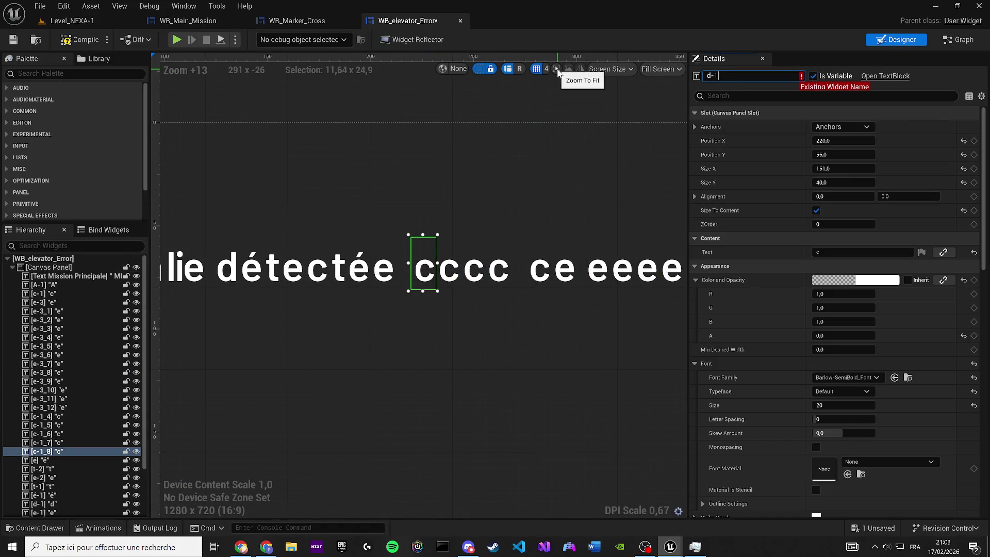
pyautogui.press('Return')
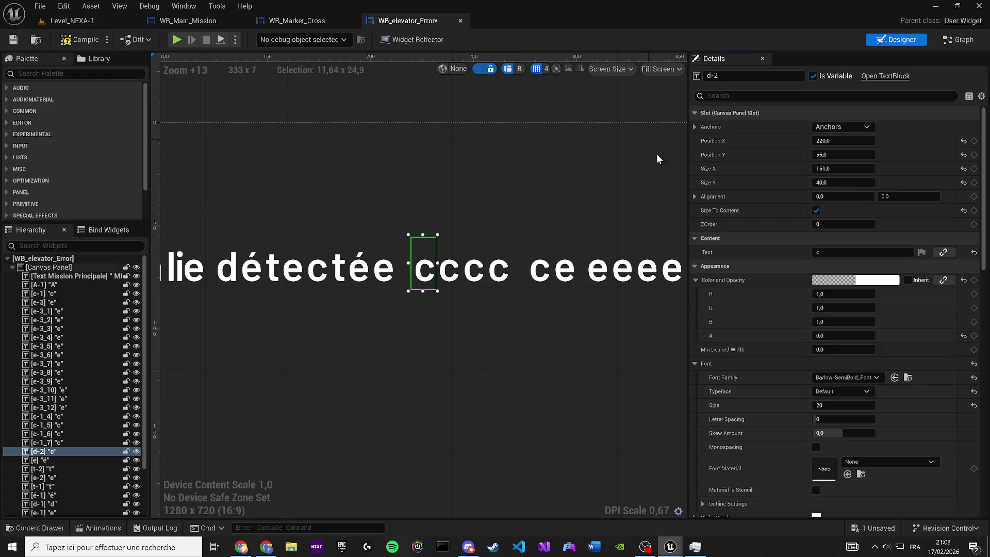
pyautogui.click(736, 250)
pyautogui.write('d')
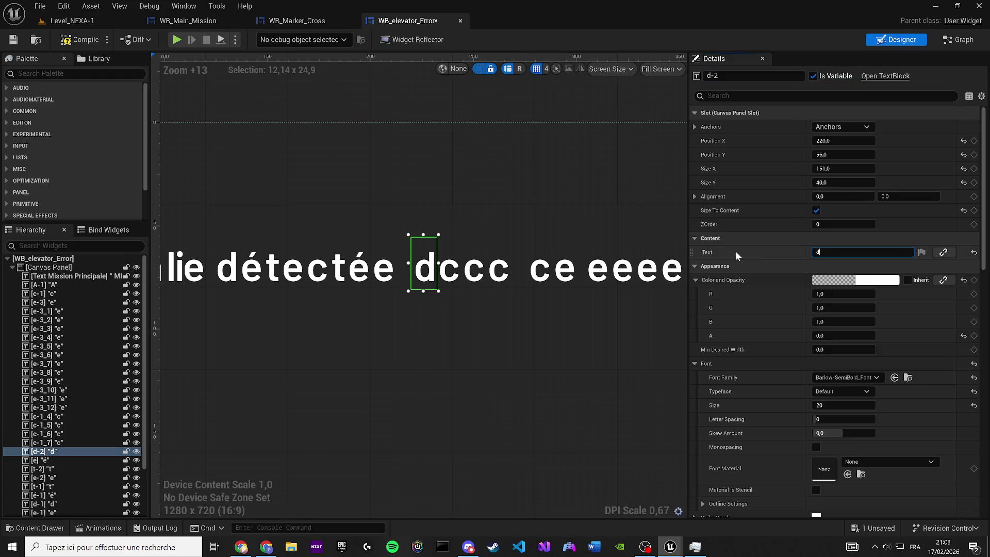
# - Make the next 'c' an 'a', named a-2
pyautogui.click(440, 273)
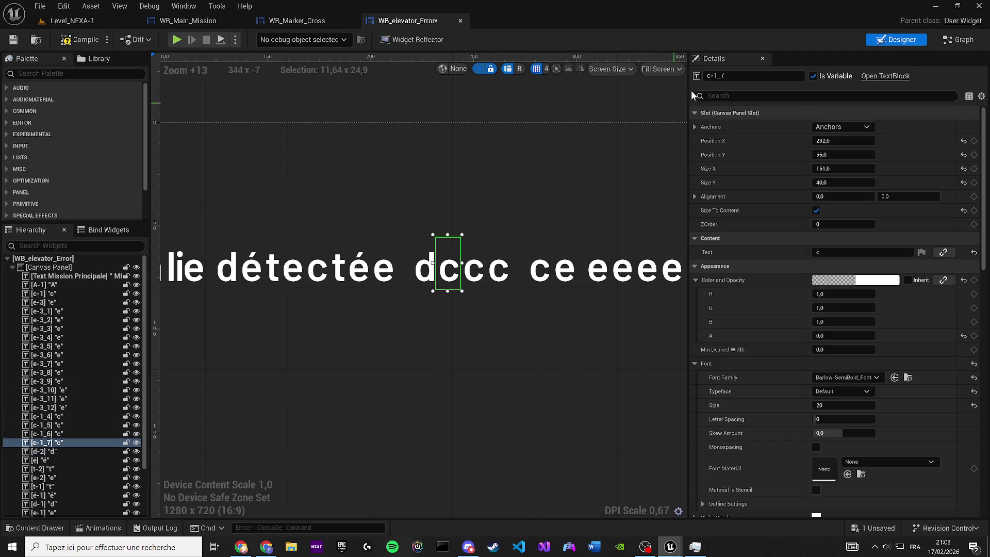
pyautogui.click(753, 75)
pyautogui.write('-32')
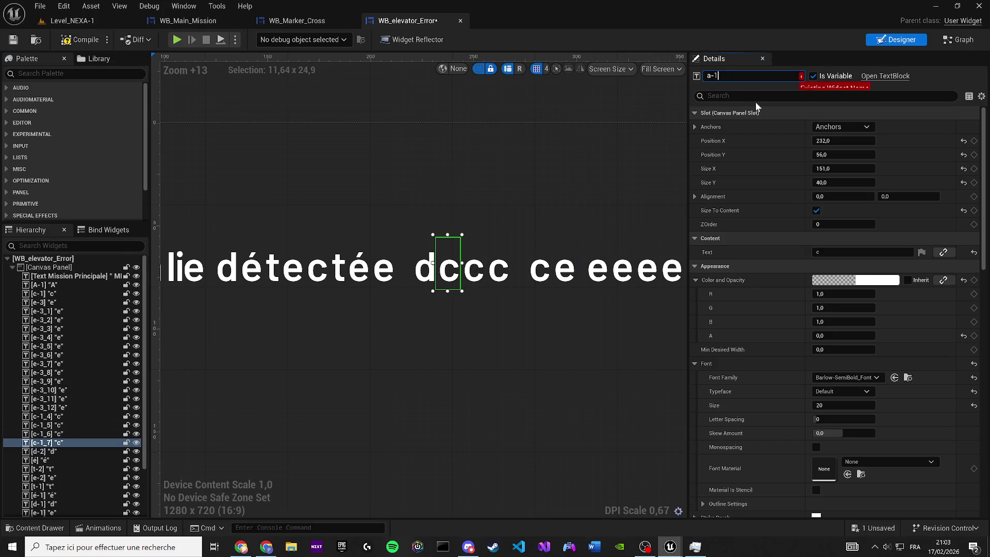
pyautogui.press('Left')
pyautogui.press('BackSpace')
pyautogui.press('Return')
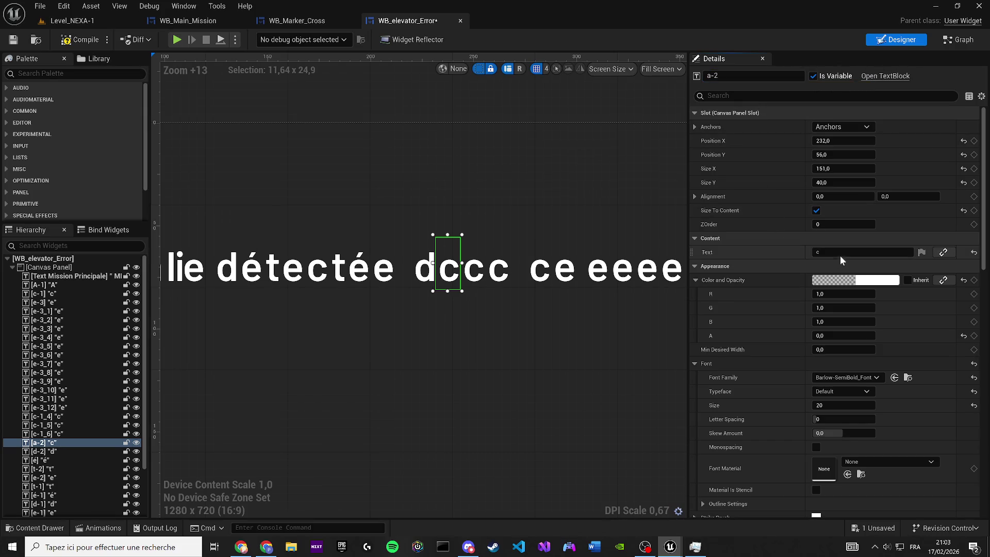
pyautogui.write('a')
pyautogui.press('Return')
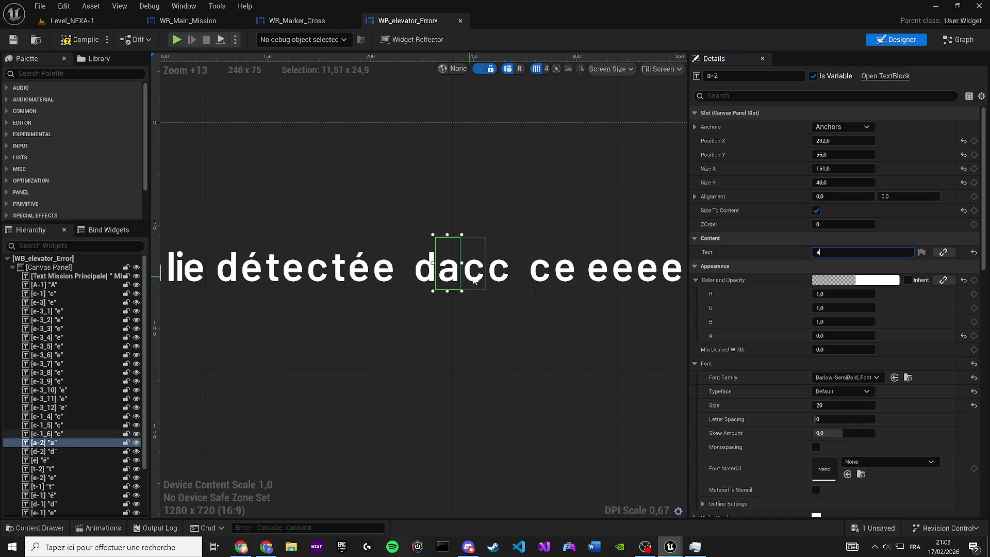
# - Make the third 'c' an 'n', named n-2
pyautogui.click(477, 279)
pyautogui.moveTo(477, 279); pyautogui.dragTo(428, 296)
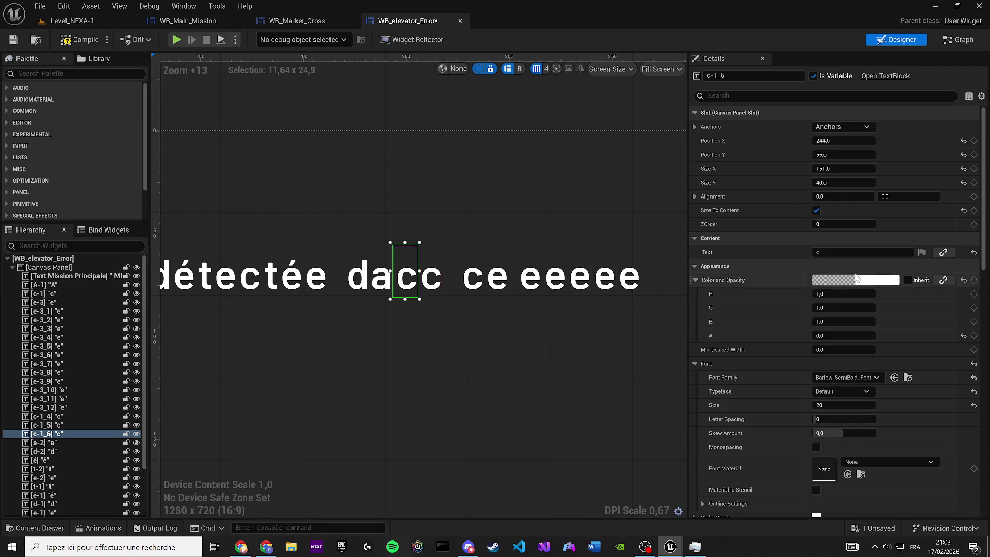
pyautogui.click(825, 253)
pyautogui.write('n')
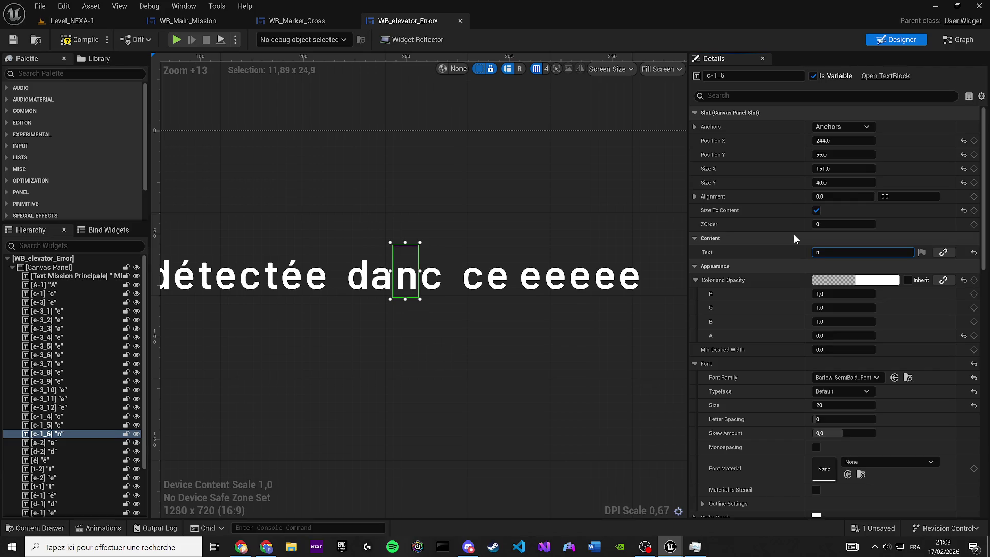
pyautogui.click(732, 76)
pyautogui.hotkey('ctrl', 'shift', 'Left')
pyautogui.hotkey('ctrl', 'shift', 'Left')
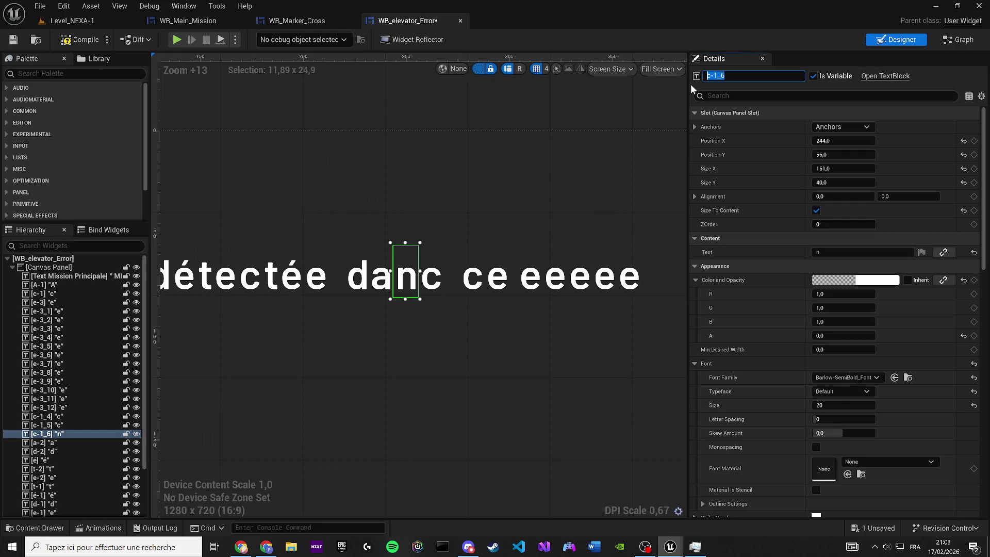
pyautogui.write('n-2')
pyautogui.click(430, 273)
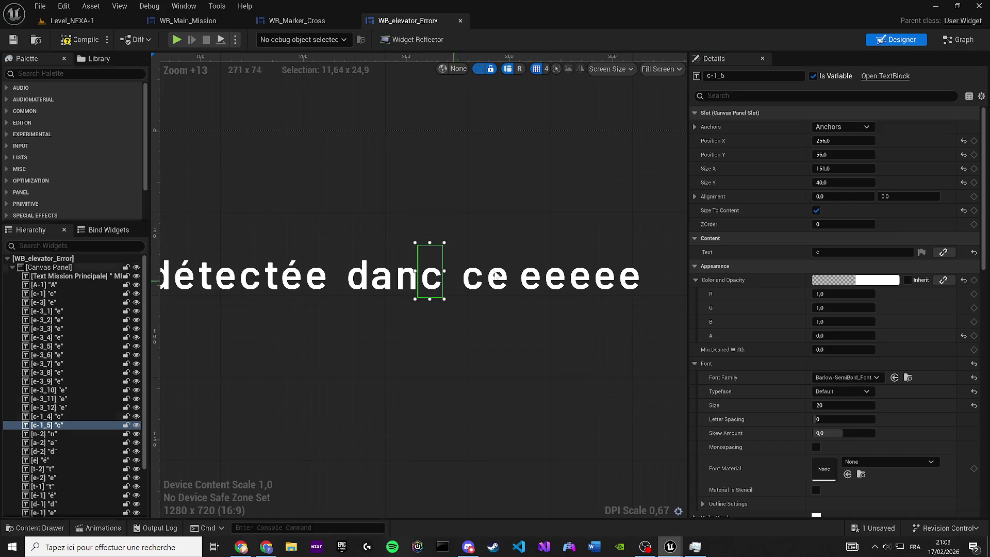
# - Make the fourth block an 's' named s-1, then compile and save the widget
pyautogui.click(832, 251)
pyautogui.write('s')
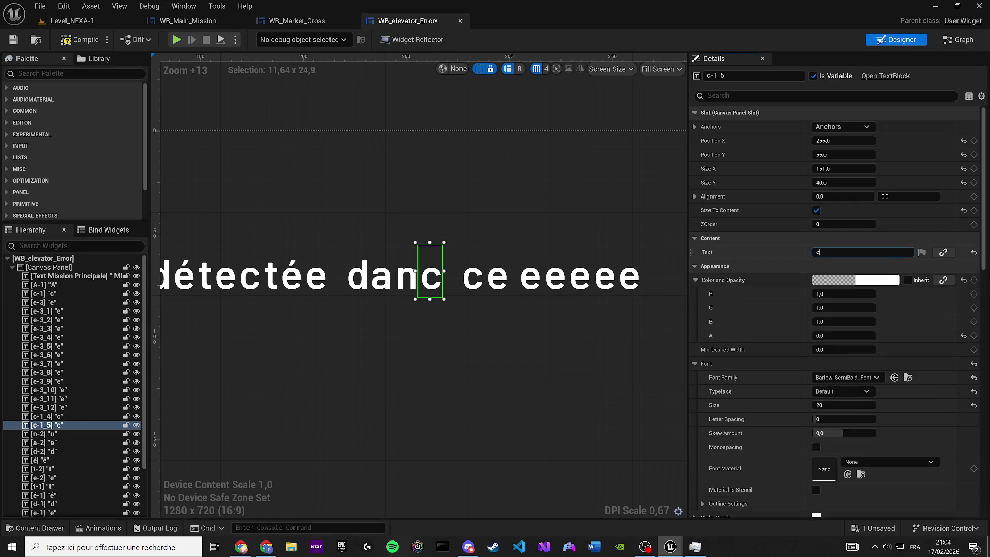
pyautogui.press('Return')
pyautogui.press('F2')
pyautogui.write('s-1')
pyautogui.press('Return')
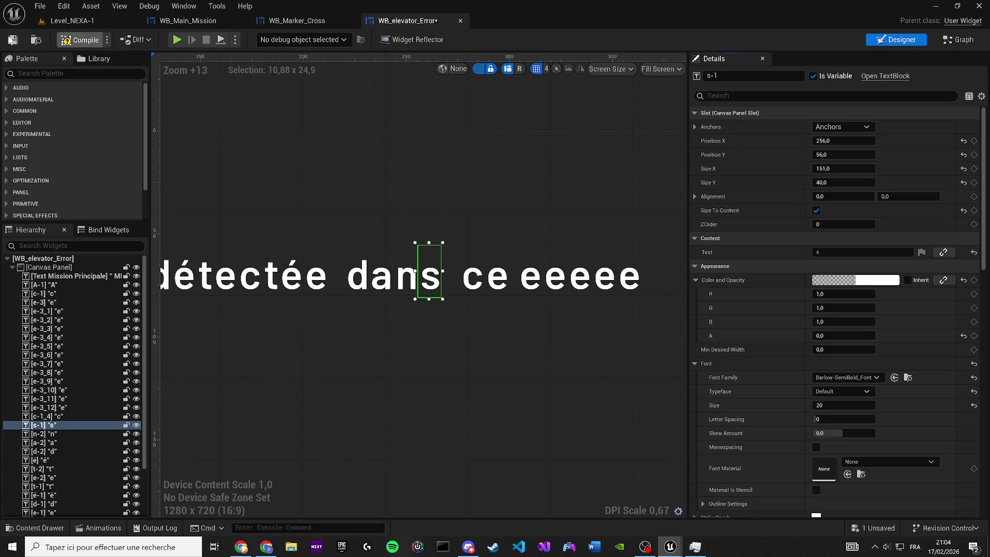
pyautogui.click(14, 41)
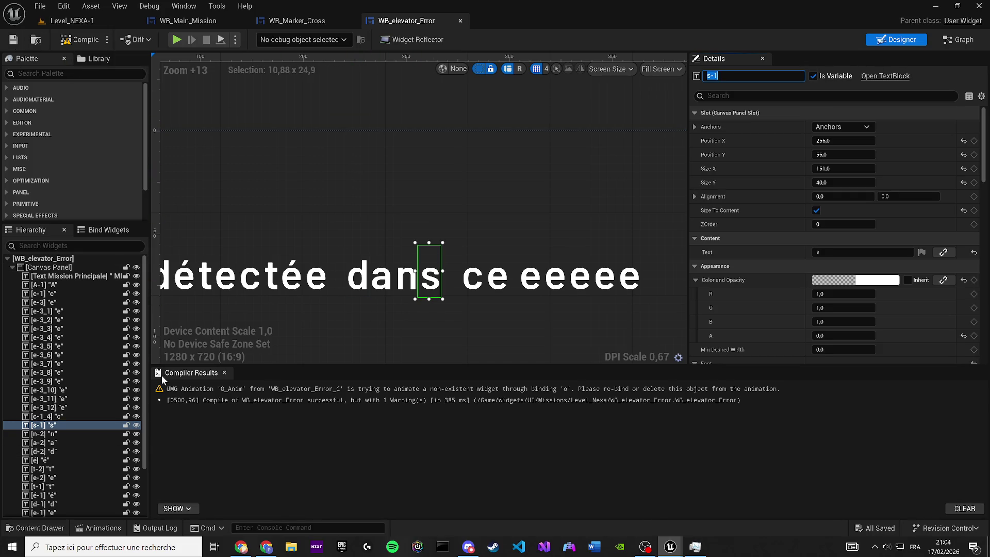
pyautogui.click(222, 373)
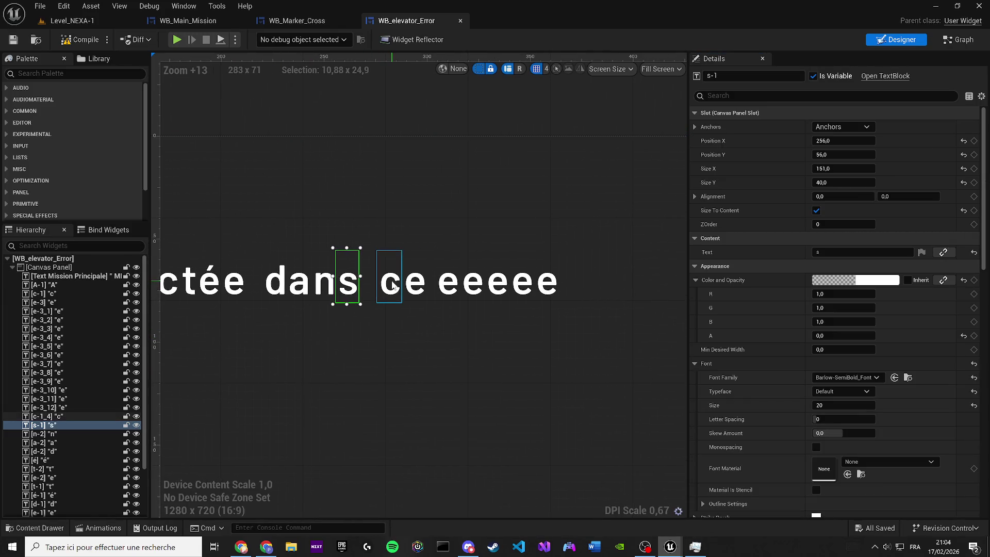
# - Turn the 'c' after 'dans' into an 'l', named l-2
pyautogui.click(49, 416)
pyautogui.press('F2')
pyautogui.write('l-1')
pyautogui.press('BackSpace')
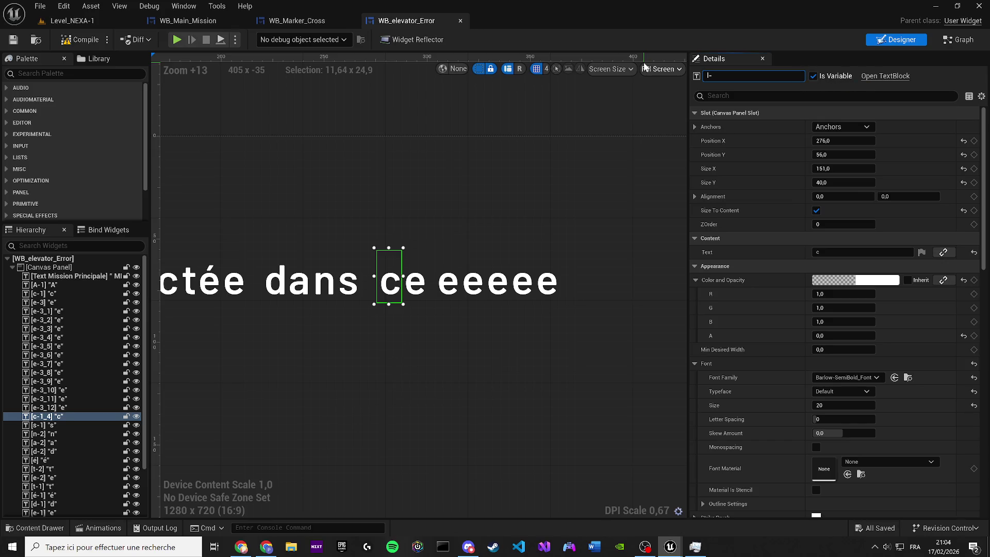
pyautogui.press('BackSpace')
pyautogui.write('2')
pyautogui.press('Return')
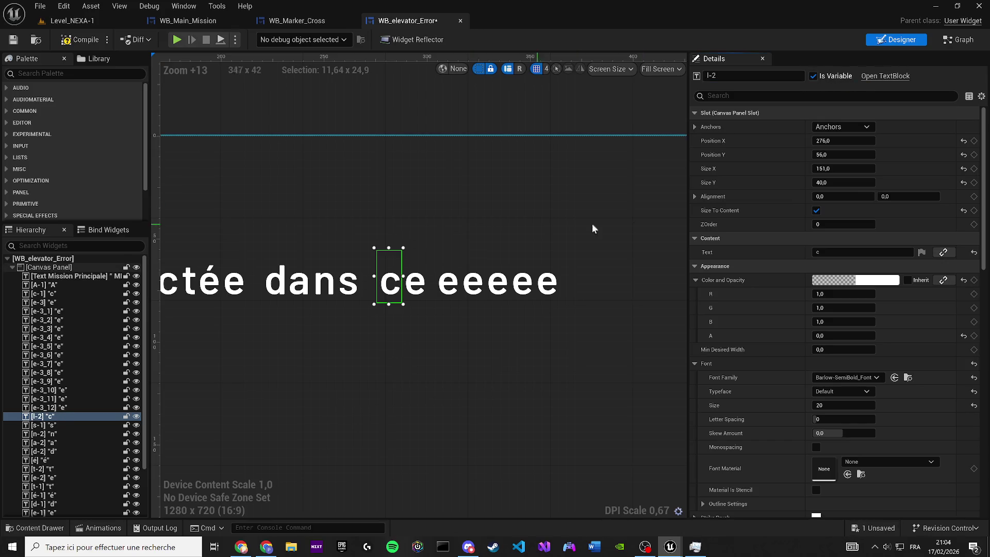
pyautogui.click(825, 253)
pyautogui.write('l')
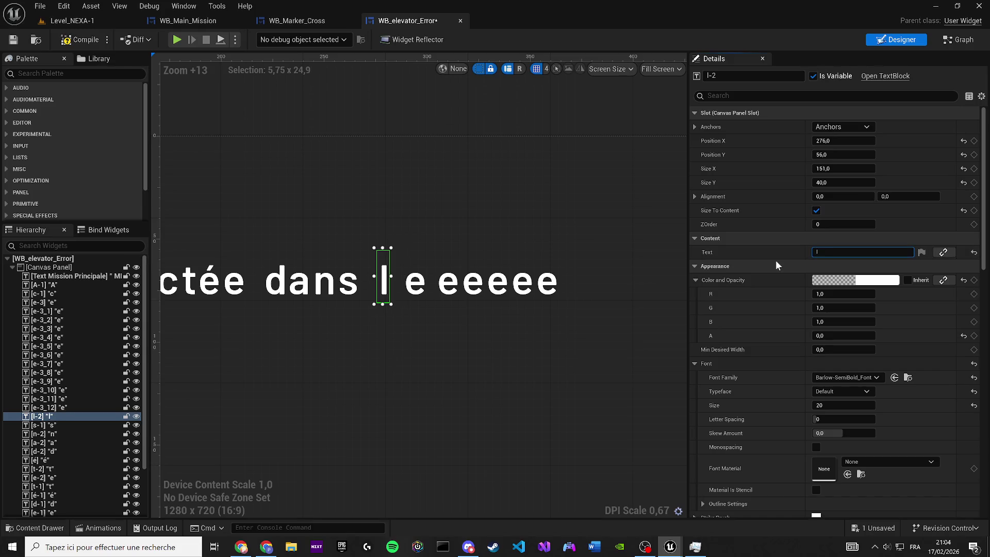
# - Move the 'e' up against the 'l' and rename it e-4
pyautogui.moveTo(421, 286); pyautogui.dragTo(415, 292)
pyautogui.scroll(1, 422, 290)
pyautogui.press('F2')
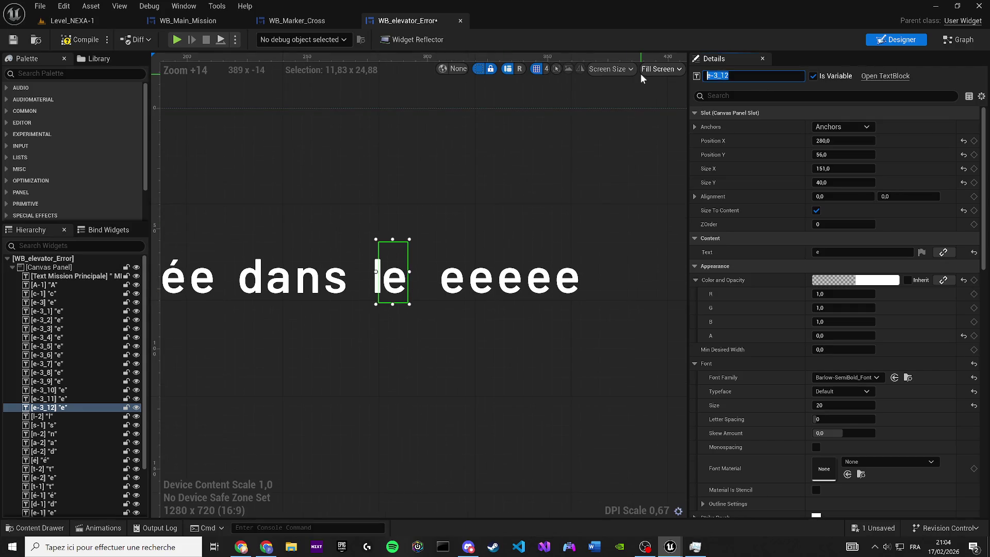
pyautogui.write('e-3')
pyautogui.press('BackSpace')
pyautogui.write('4')
pyautogui.press('Return')
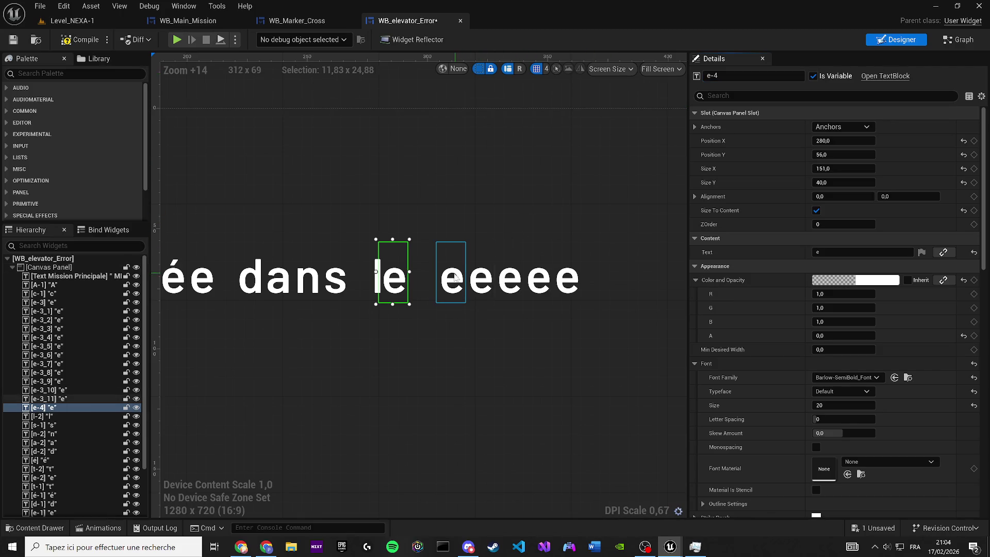
# - Nudge the letter after 'le' slightly left into place and type the name c-0
pyautogui.click(454, 279)
pyautogui.press('Left')
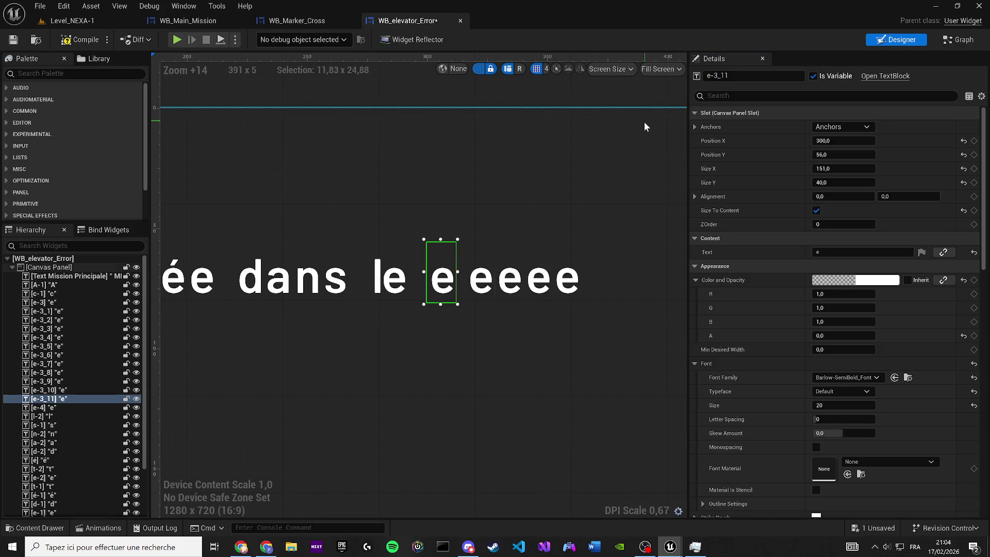
pyautogui.press('Left')
pyautogui.press('Right')
pyautogui.press('Right')
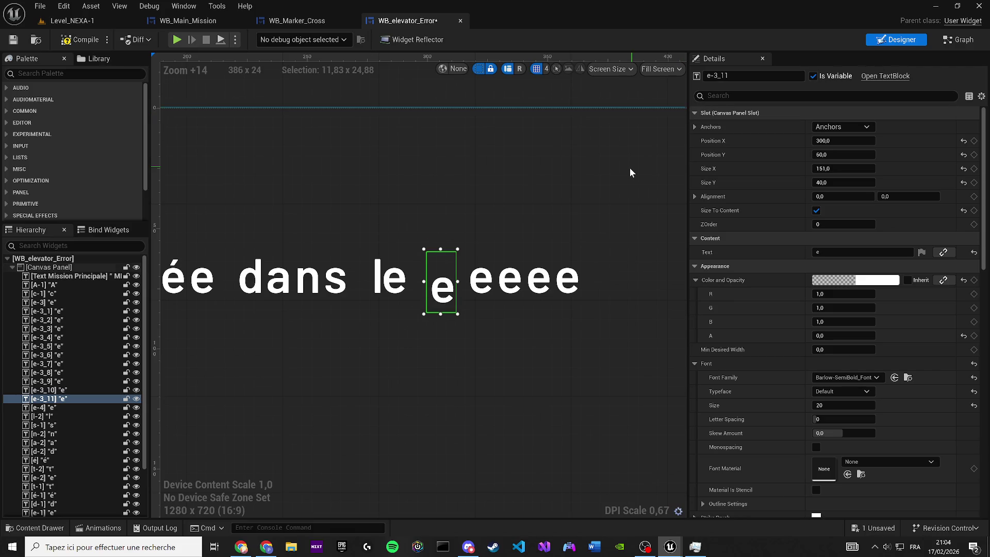
pyautogui.press('Left')
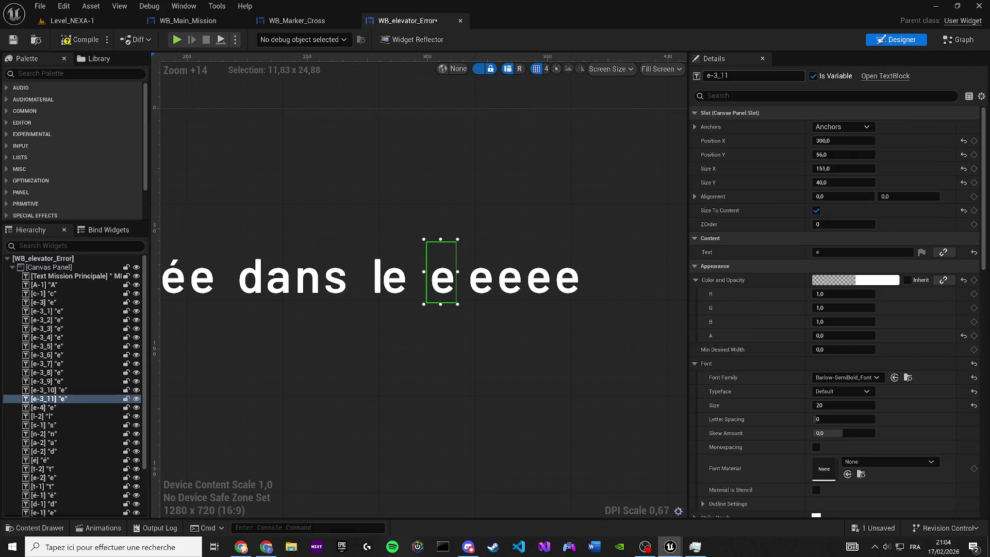
pyautogui.write('c-0')
# - Rename the first placeholder e block to c-2 and set its text to c
pyautogui.press('BackSpace')
pyautogui.write('2')
pyautogui.press('Return')
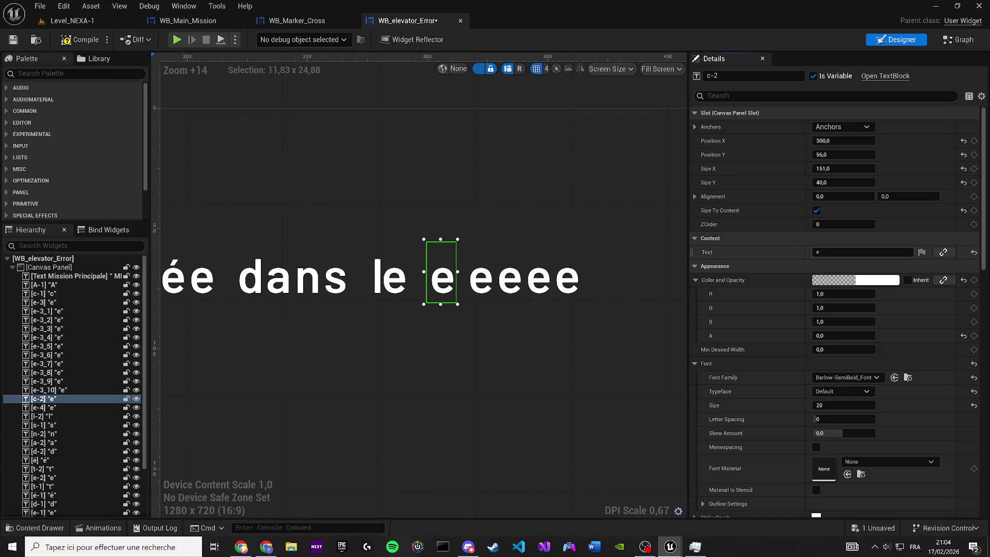
pyautogui.click(830, 252)
pyautogui.write('c')
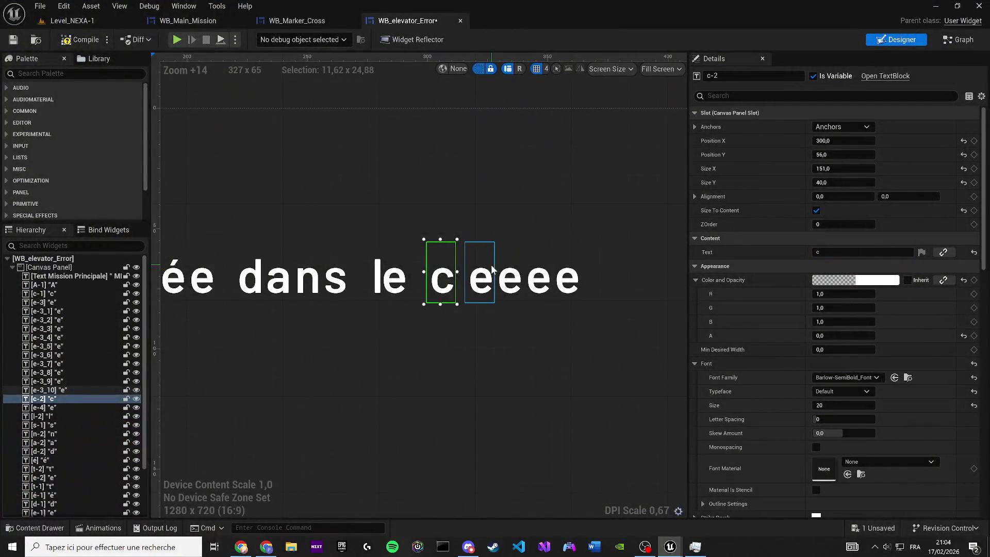
# - Nudge the next e beside the c, set its text to œ and rename it œ-1
pyautogui.click(492, 269)
pyautogui.press('Left')
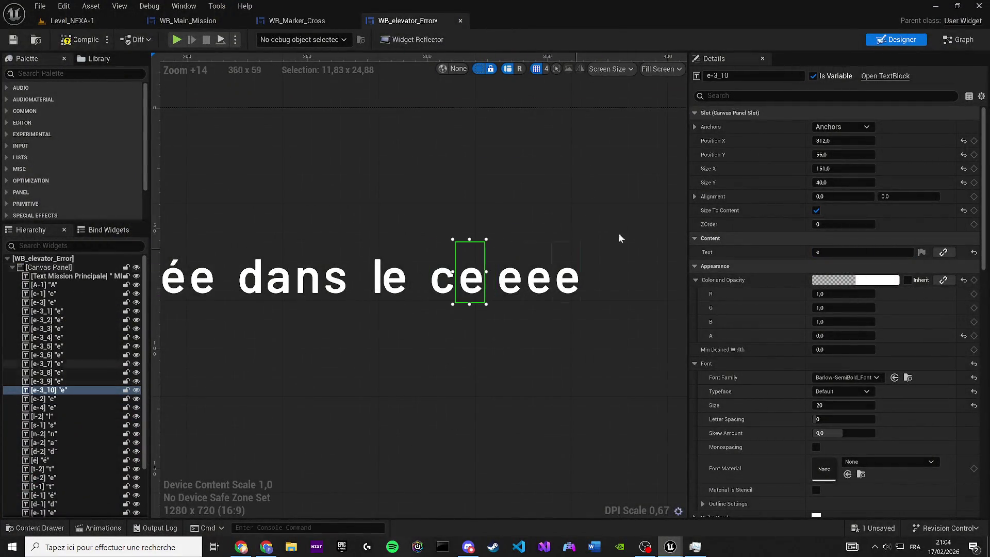
pyautogui.click(727, 76)
pyautogui.doubleClick(727, 75)
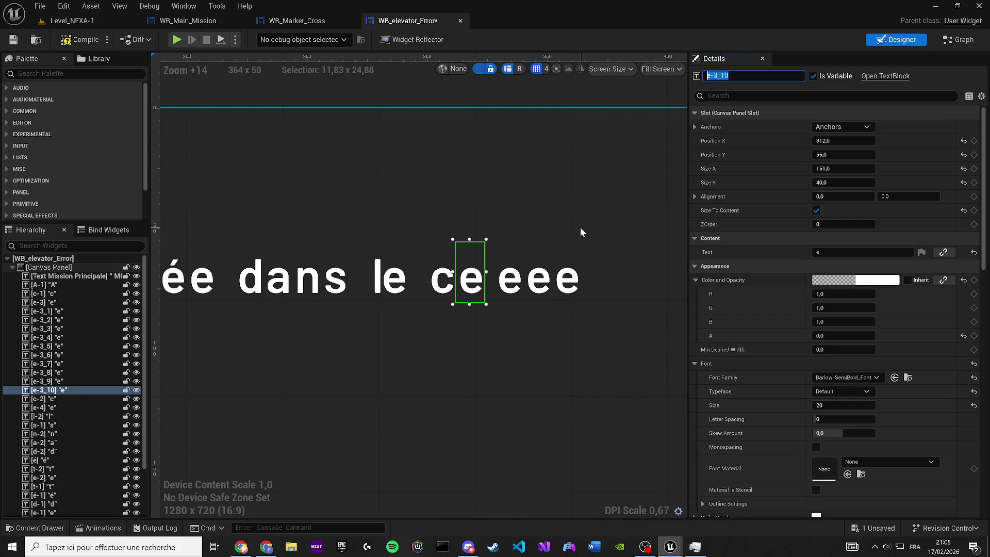
pyautogui.press('Return')
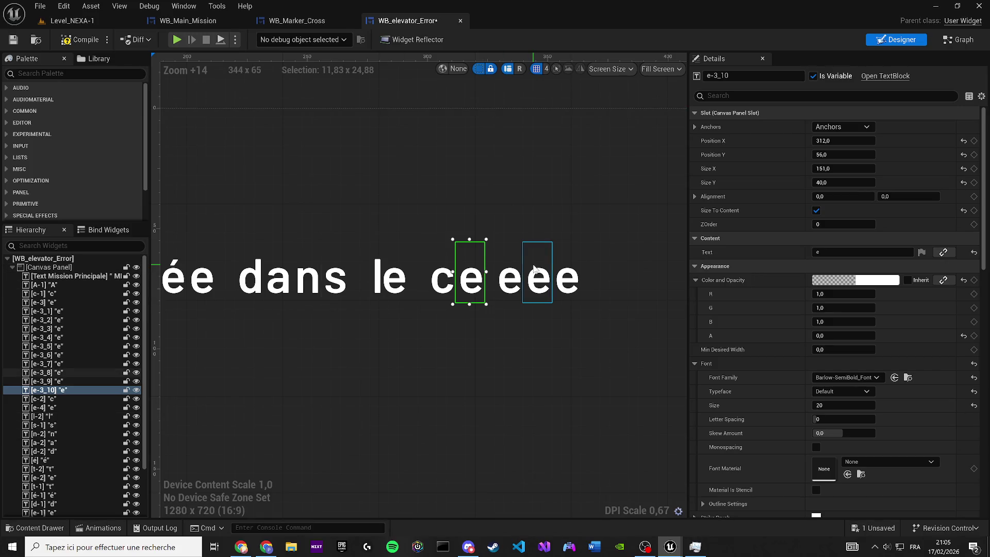
pyautogui.click(782, 252)
pyautogui.write('œ')
pyautogui.press('Return')
pyautogui.click(749, 77)
pyautogui.write('œ-1')
pyautogui.press('Return')
# - Rename the e after the œ to u-1 and set its text to u
pyautogui.scroll(1, 507, 211)
pyautogui.moveTo(504, 223); pyautogui.dragTo(442, 225)
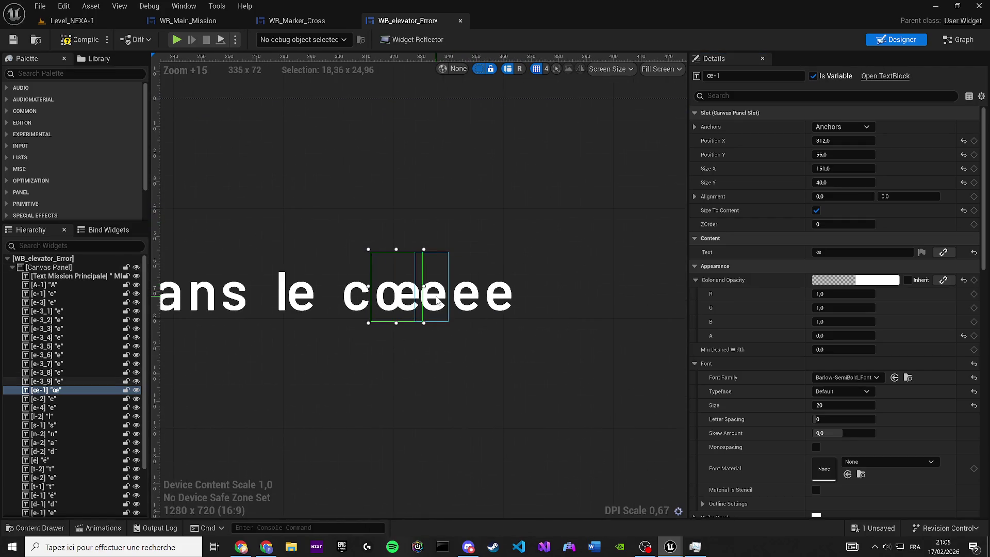
pyautogui.click(437, 303)
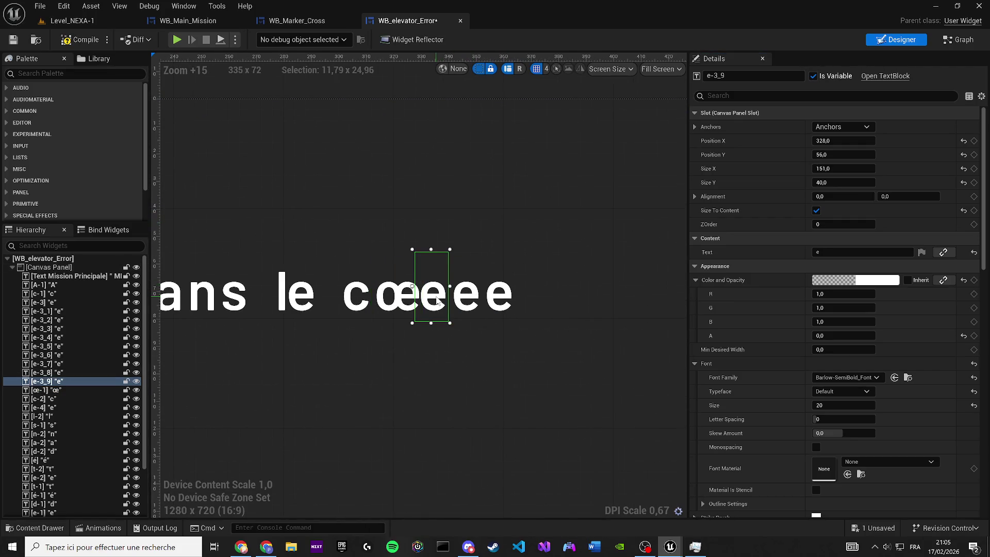
pyautogui.click(753, 76)
pyautogui.write('u-1')
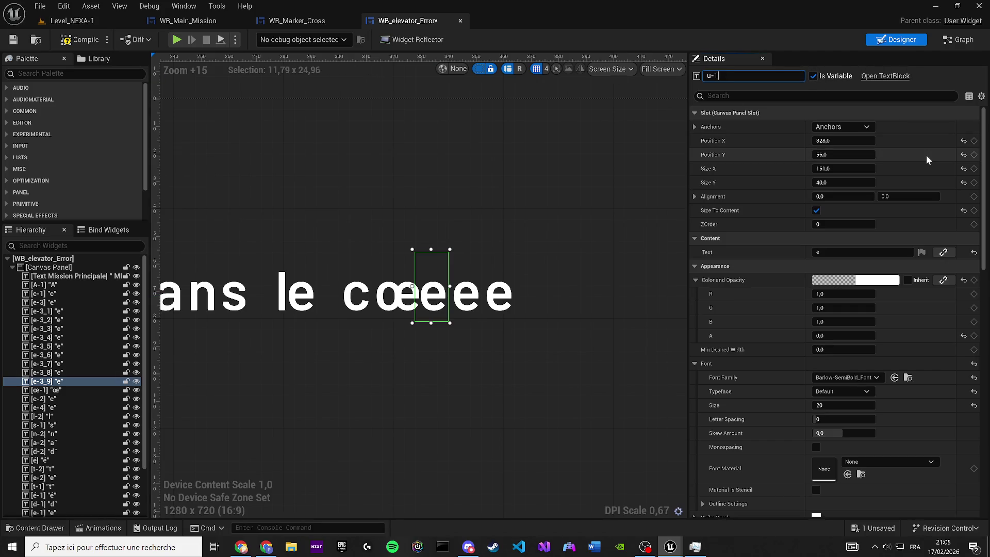
pyautogui.press('Return')
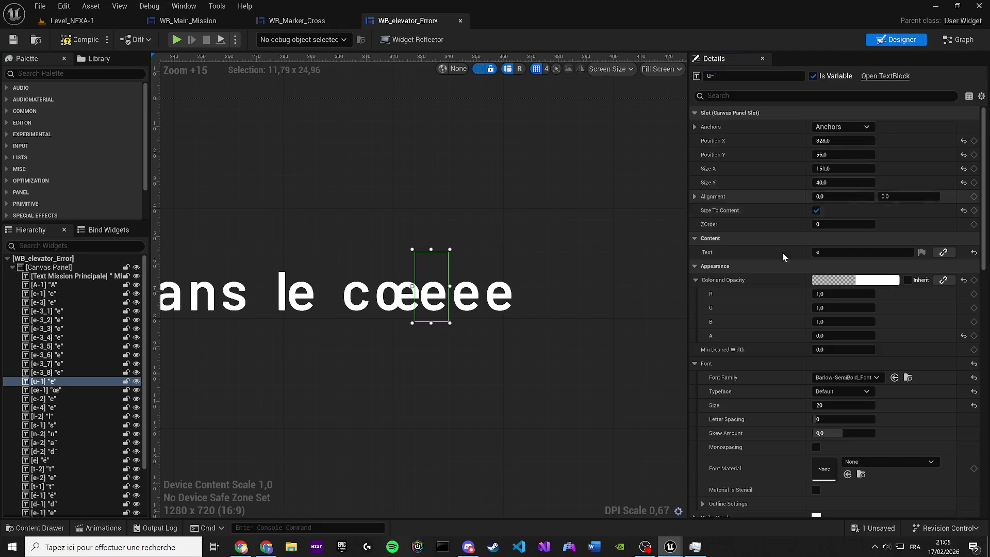
pyautogui.click(825, 252)
pyautogui.write('u')
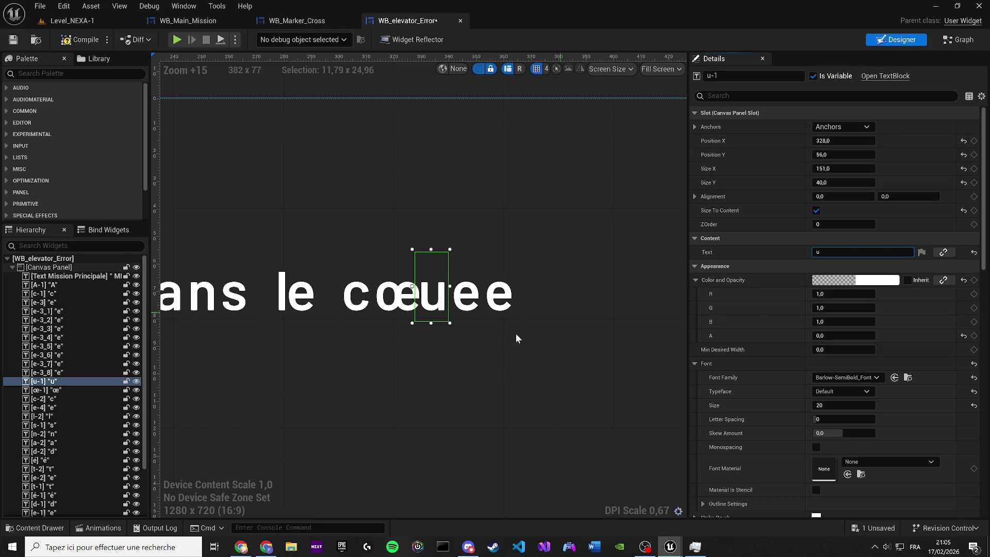
# - Delete the surplus trailing e-3_7, then rename the remaining e to r-1 with text r
pyautogui.click(461, 305)
pyautogui.click(500, 299)
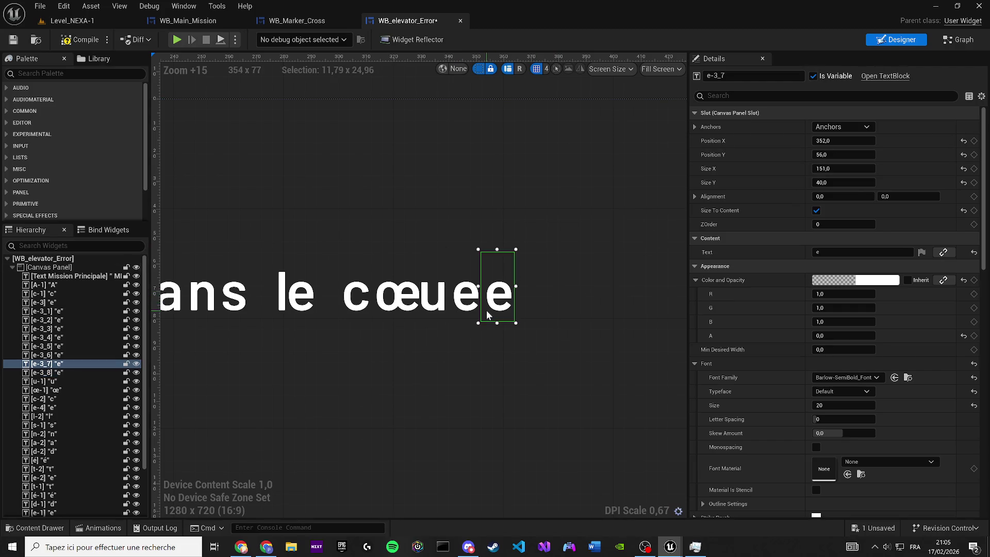
pyautogui.press('Delete')
pyautogui.click(475, 308)
pyautogui.click(753, 76)
pyautogui.write('r-1')
pyautogui.press('Return')
pyautogui.click(836, 252)
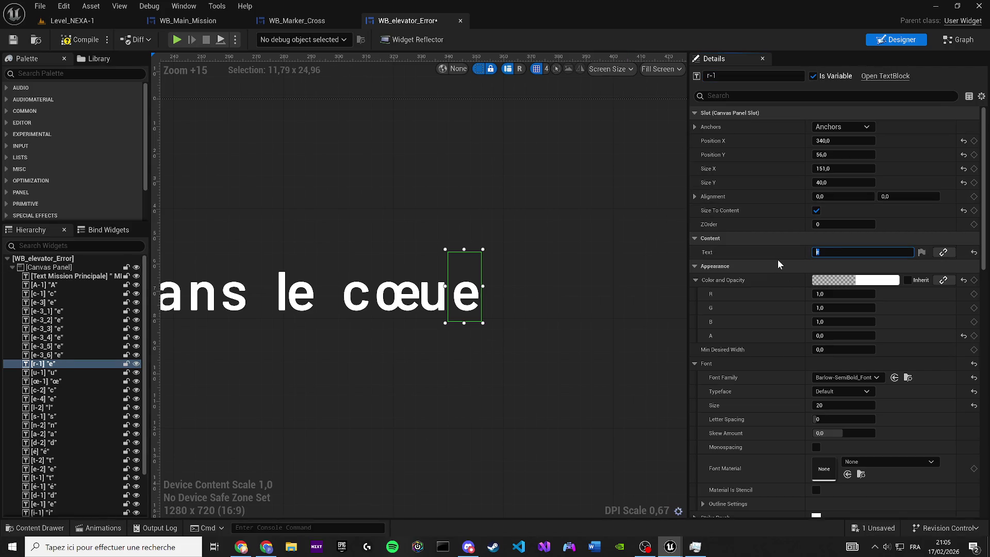
pyautogui.write('r')
# - Check the positions of the c, œ, u and r letters in the designer
pyautogui.click(422, 255)
pyautogui.scroll(-3, 397, 230)
pyautogui.click(405, 298)
pyautogui.moveTo(421, 188)
pyautogui.mouseDown()
pyautogui.moveTo(454, 155)
pyautogui.moveTo(397, 155)
pyautogui.moveTo(491, 187)
pyautogui.mouseUp()
pyautogui.scroll(-3, 405, 149)
pyautogui.scroll(4, 472, 307)
pyautogui.click(477, 316)
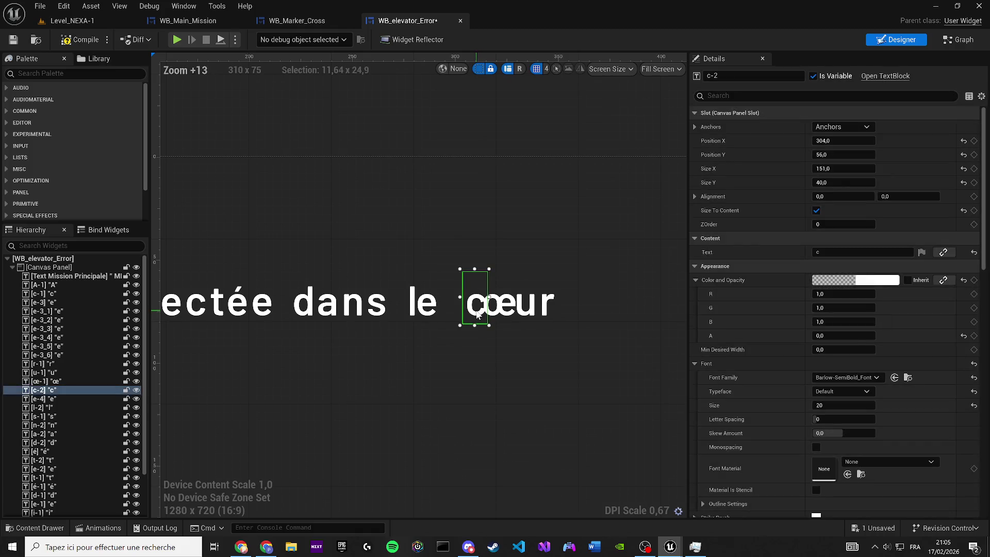
pyautogui.click(497, 312)
pyautogui.click(527, 313)
pyautogui.click(543, 316)
pyautogui.click(488, 129)
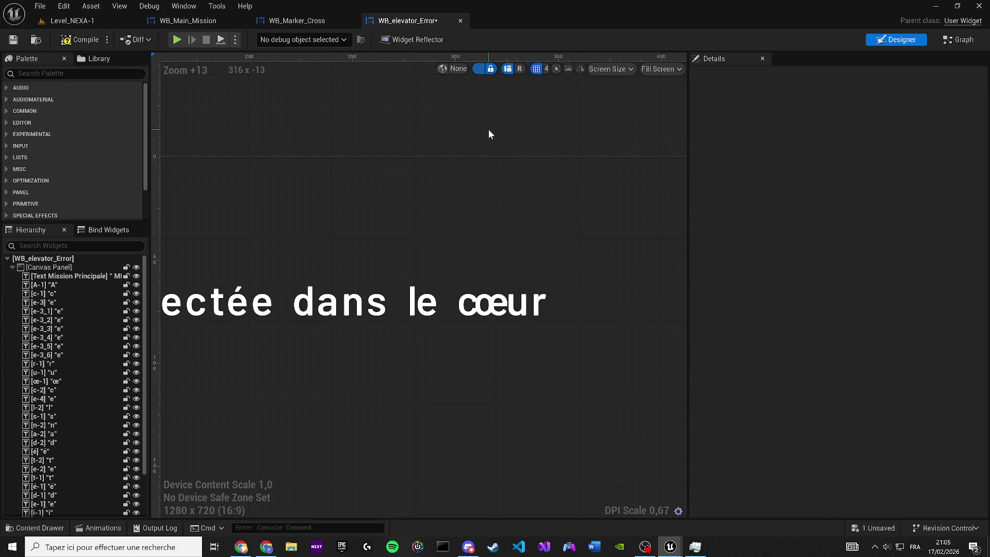
# - Shift the œ letter slightly right so 'cœur' spaces evenly, then view the whole sentence
pyautogui.moveTo(489, 134); pyautogui.dragTo(402, 139)
pyautogui.click(413, 313)
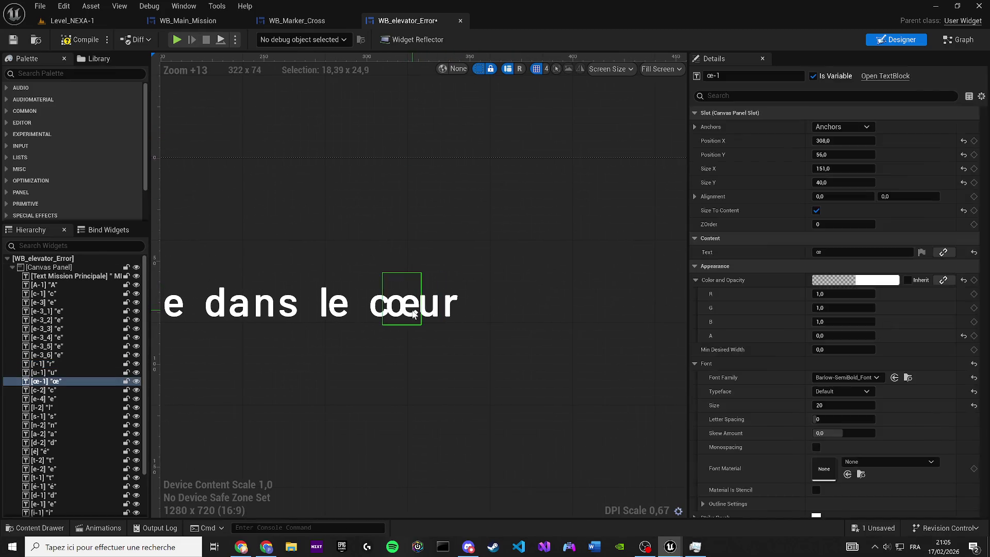
pyautogui.moveTo(414, 313); pyautogui.dragTo(422, 313)
pyautogui.click(450, 148)
pyautogui.click(380, 315)
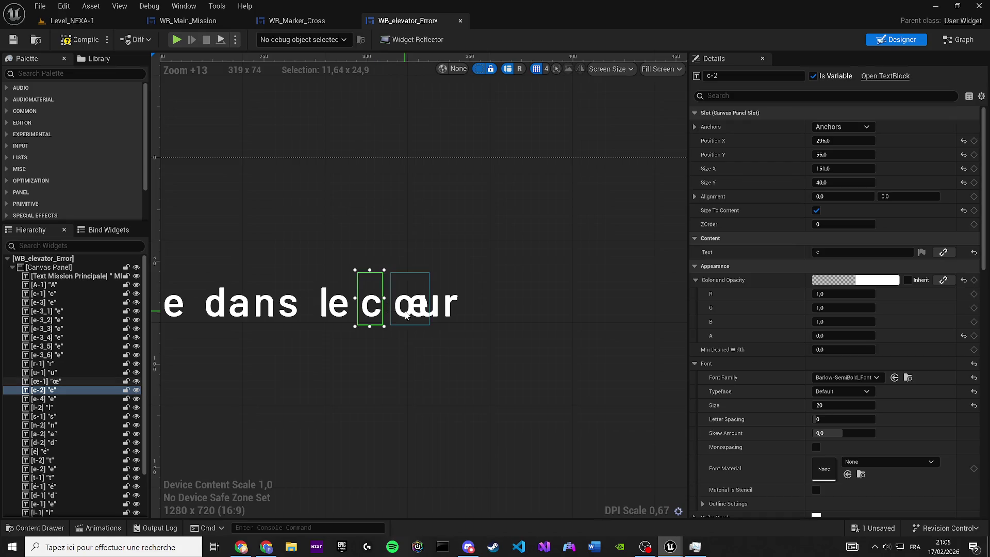
pyautogui.click(439, 132)
pyautogui.scroll(-2, 408, 227)
pyautogui.scroll(-1, 425, 226)
pyautogui.moveTo(424, 225); pyautogui.dragTo(593, 242)
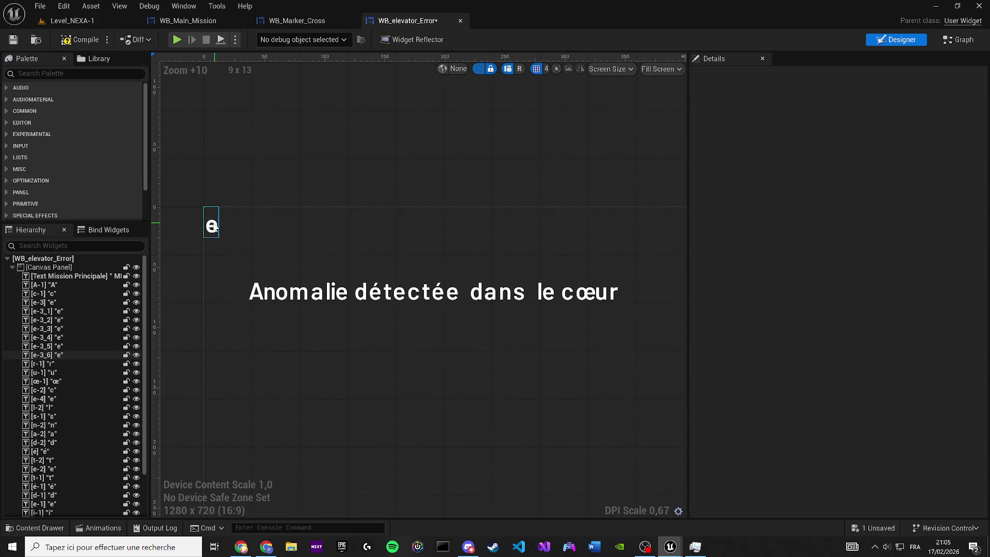
# - Drag four spare e blocks from the top-left stack to line up after 'cœur'
pyautogui.click(211, 226)
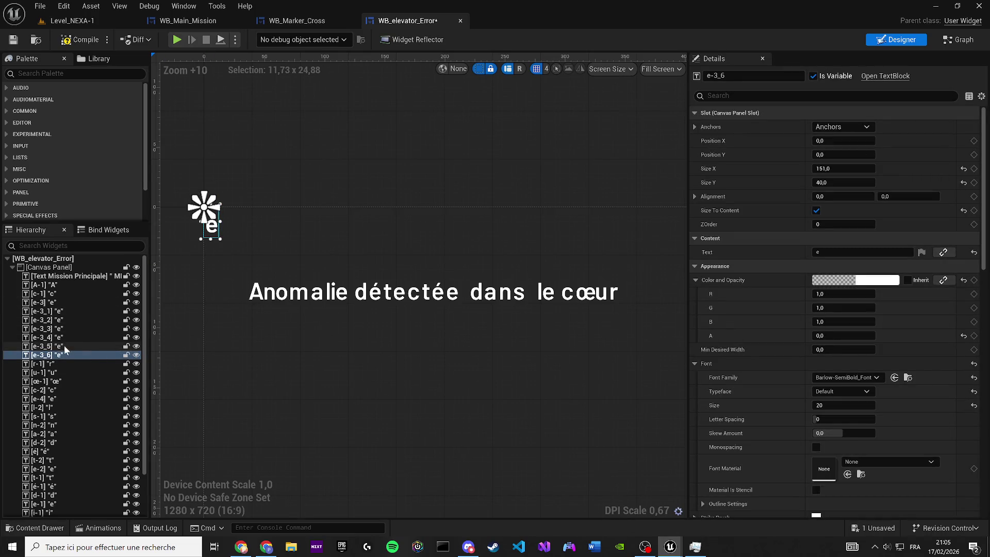
pyautogui.moveTo(313, 303); pyautogui.dragTo(290, 302)
pyautogui.moveTo(194, 225); pyautogui.dragTo(614, 291)
pyautogui.moveTo(193, 224)
pyautogui.mouseDown()
pyautogui.moveTo(181, 204)
pyautogui.moveTo(627, 292)
pyautogui.mouseUp()
pyautogui.moveTo(186, 214)
pyautogui.mouseDown()
pyautogui.moveTo(638, 272)
pyautogui.moveTo(639, 294)
pyautogui.mouseUp()
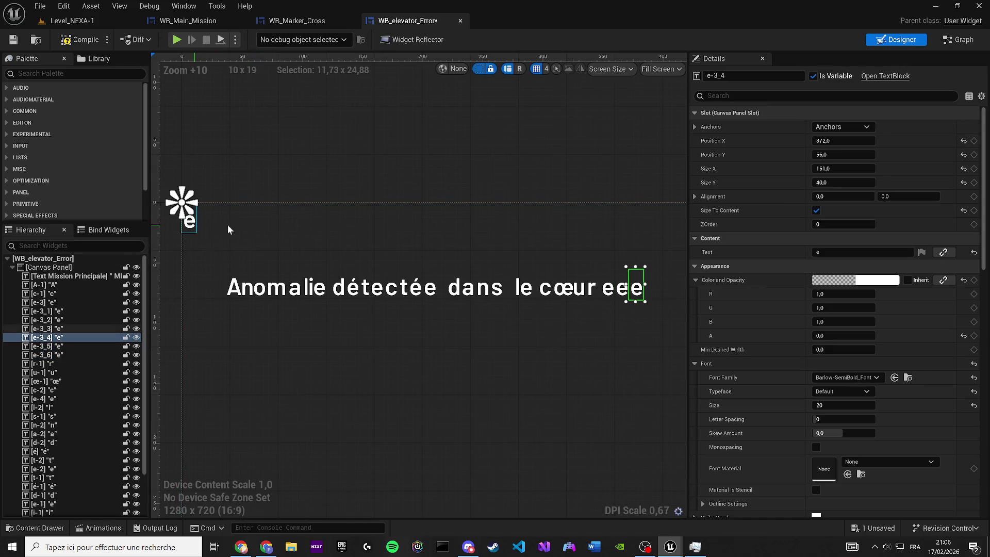
pyautogui.moveTo(181, 206); pyautogui.dragTo(638, 279)
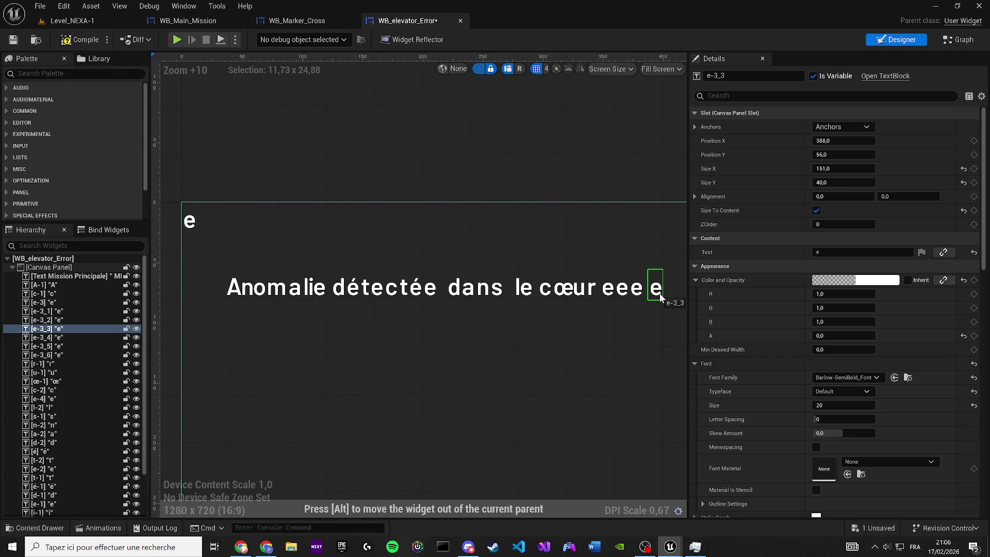
# - Delete the leftover e stacked at the widget's top-left corner
pyautogui.click(195, 225)
pyautogui.scroll(2, 195, 225)
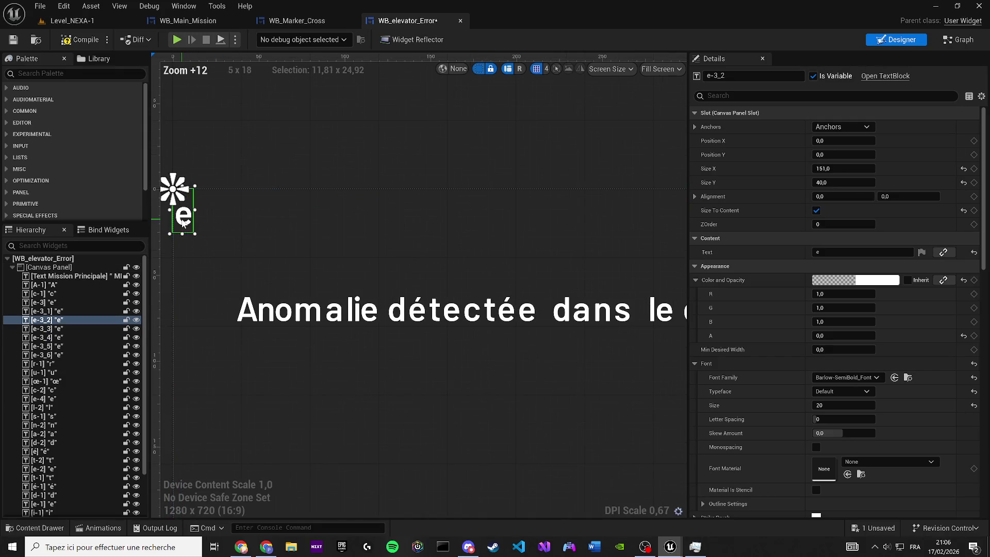
pyautogui.press('Delete')
pyautogui.scroll(2, 397, 267)
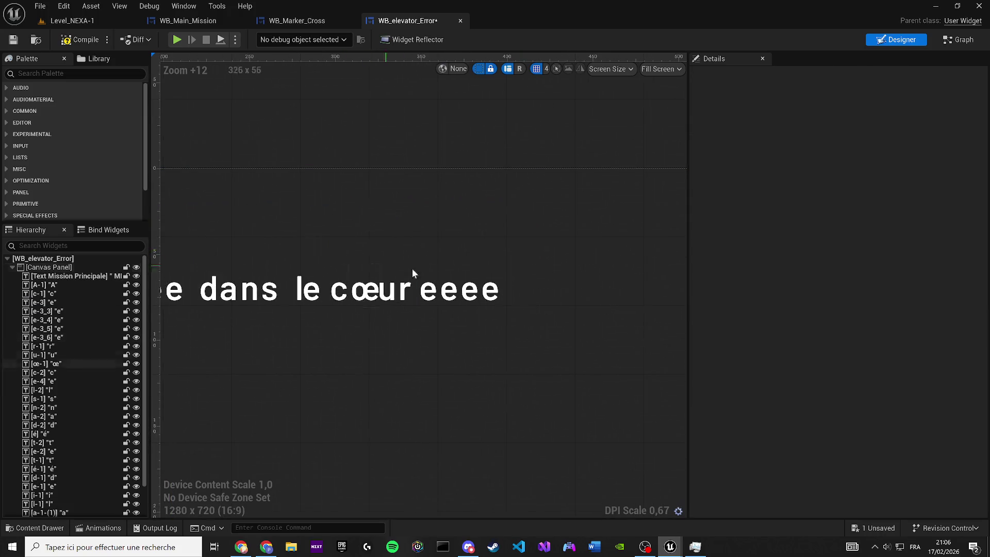
pyautogui.click(390, 288)
# - Rename the first spare e after 'cœur' to N-3
pyautogui.click(839, 252)
pyautogui.write('N')
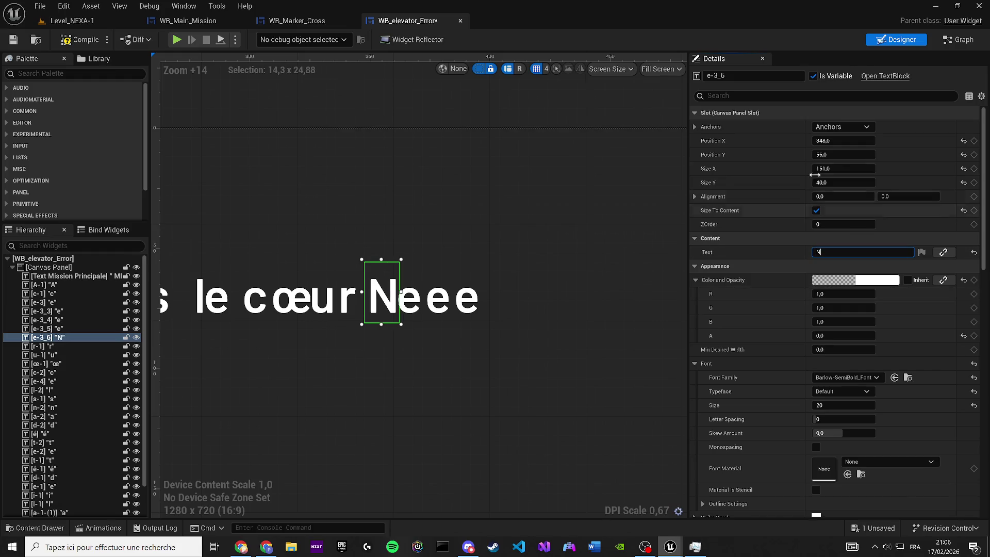
pyautogui.write('N-2')
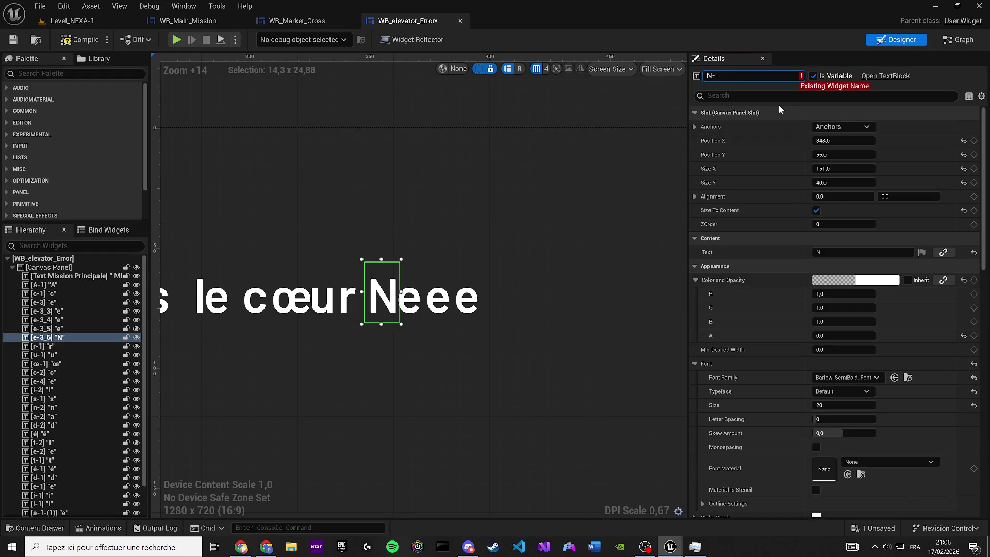
pyautogui.press('BackSpace')
pyautogui.write('3')
pyautogui.press('Return')
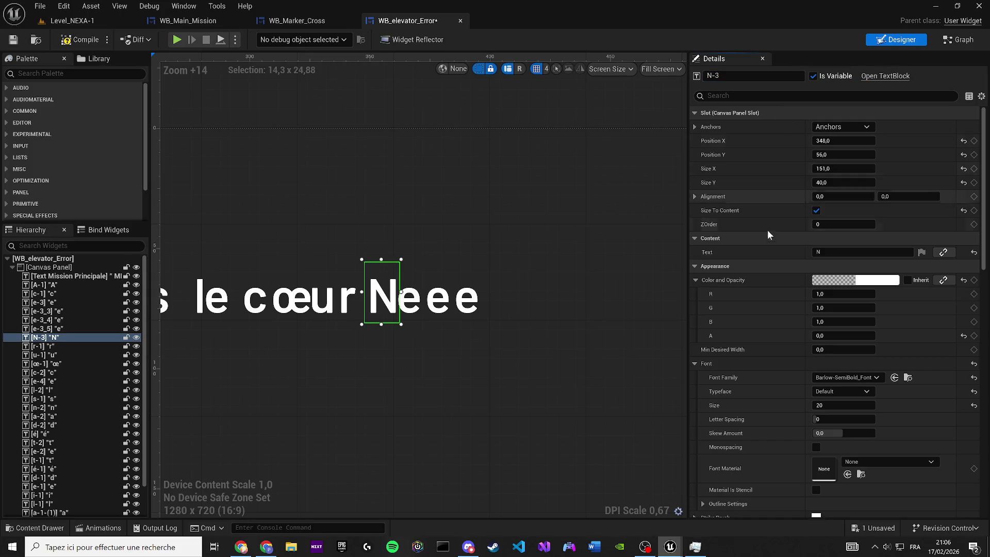
# - Rename the next e letter widget to E-5
pyautogui.click(400, 305)
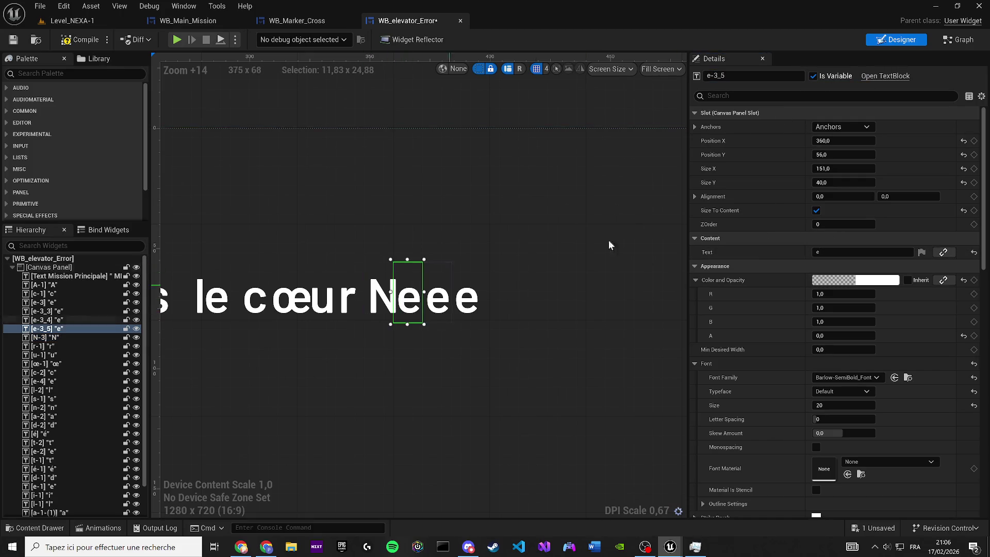
pyautogui.click(752, 76)
pyautogui.write('E-')
pyautogui.write('2')
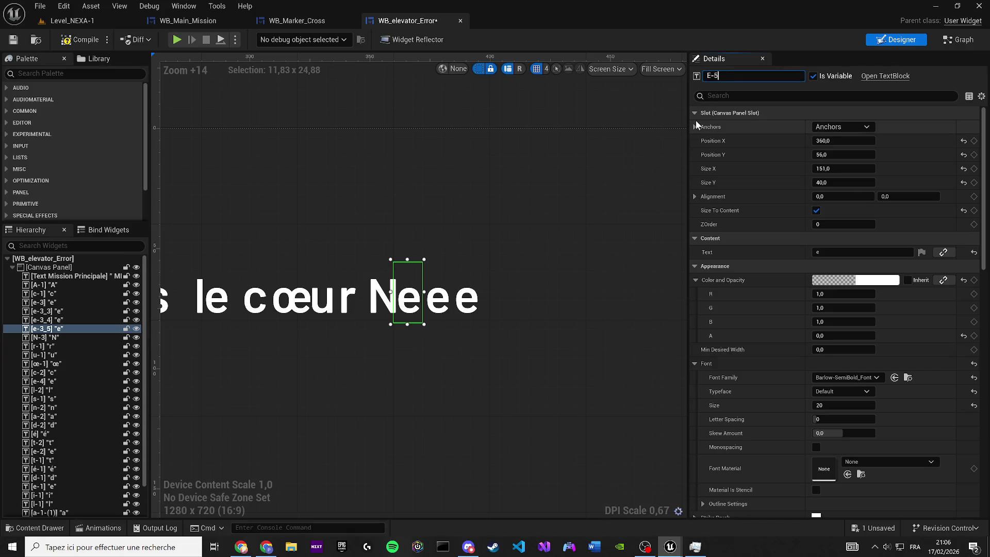
pyautogui.press('BackSpace')
pyautogui.write('5')
pyautogui.press('Return')
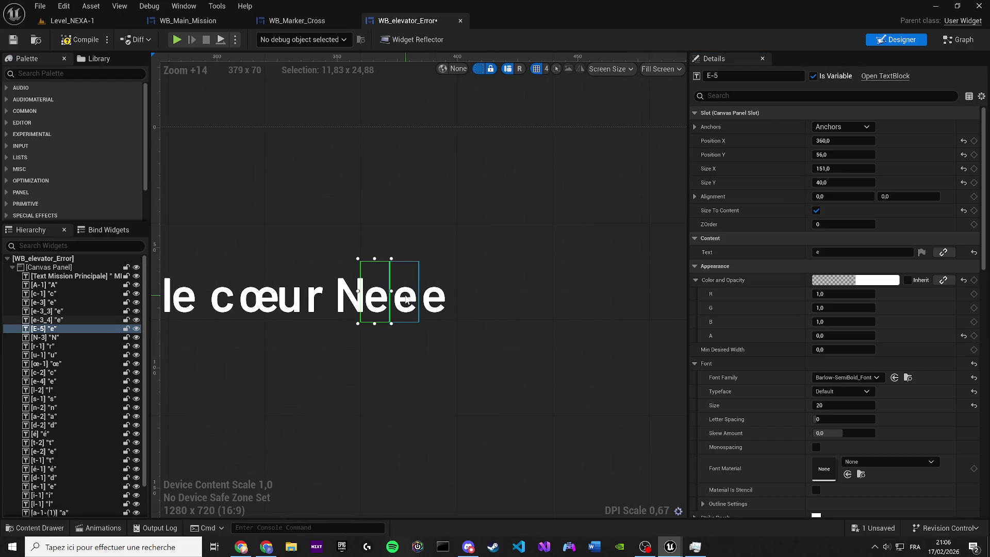
# - Rename the following e widget to X-1 and set its text to x
pyautogui.click(405, 289)
pyautogui.click(725, 76)
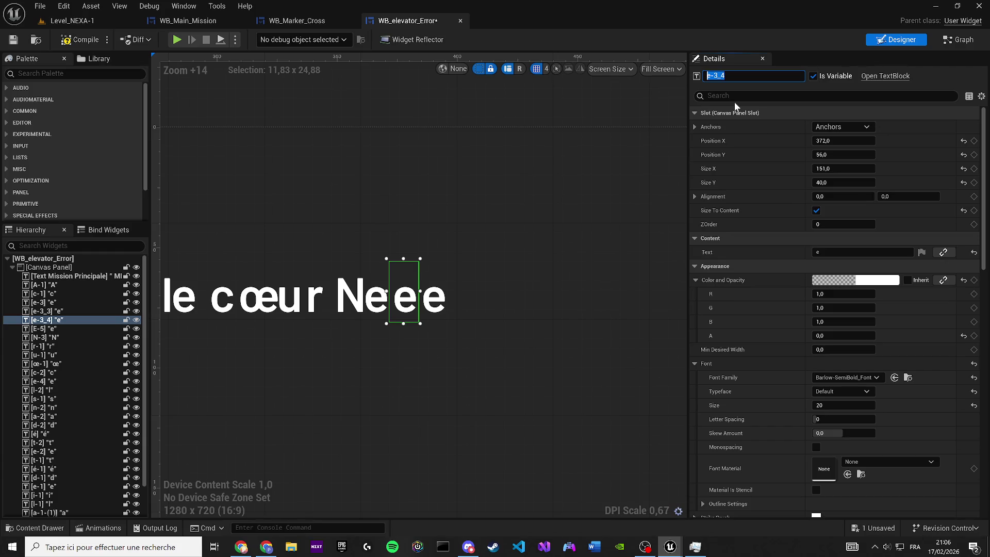
pyautogui.click(835, 252)
pyautogui.write('x')
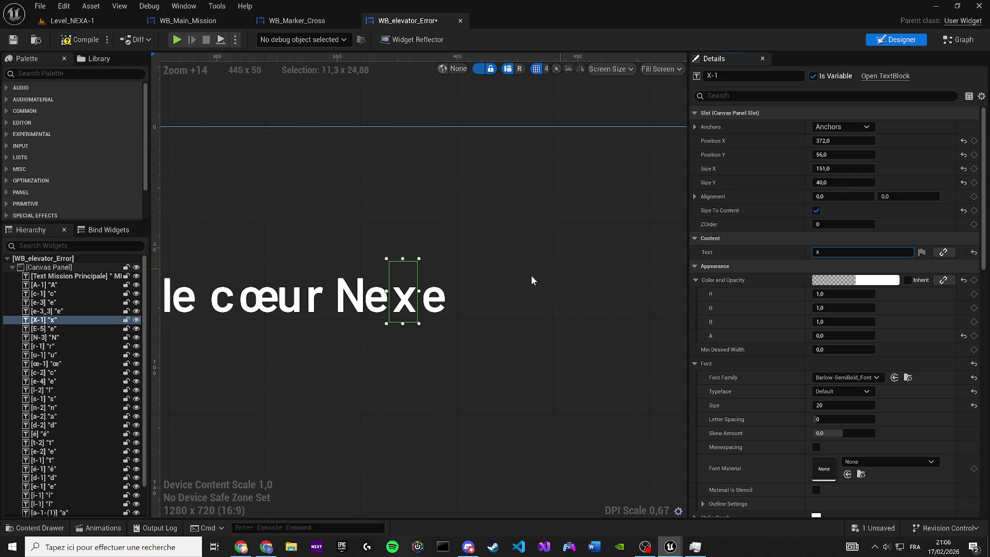
# - Rename the last e widget to a-3 and set its text to a
pyautogui.click(433, 294)
pyautogui.press('F2')
pyautogui.write('a-1')
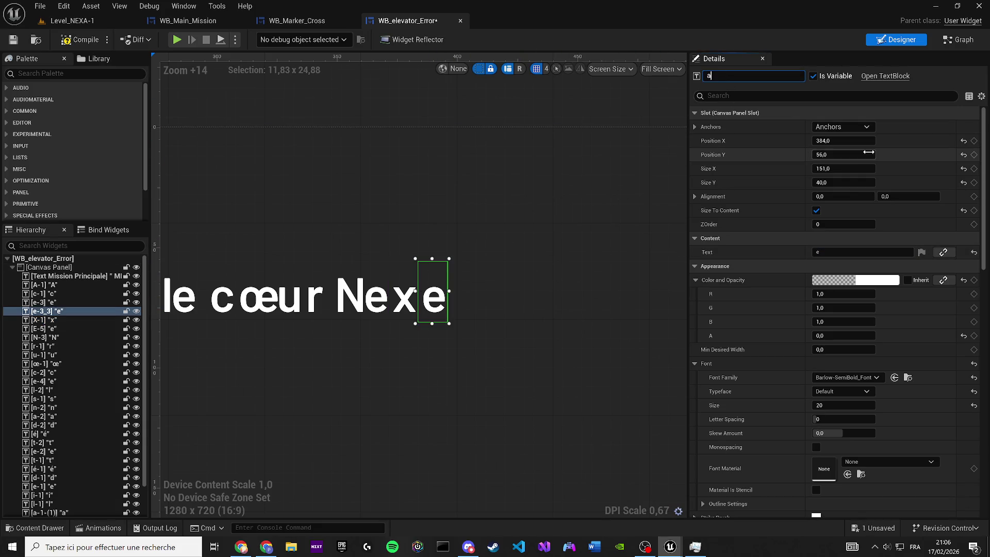
pyautogui.press('BackSpace')
pyautogui.click(830, 252)
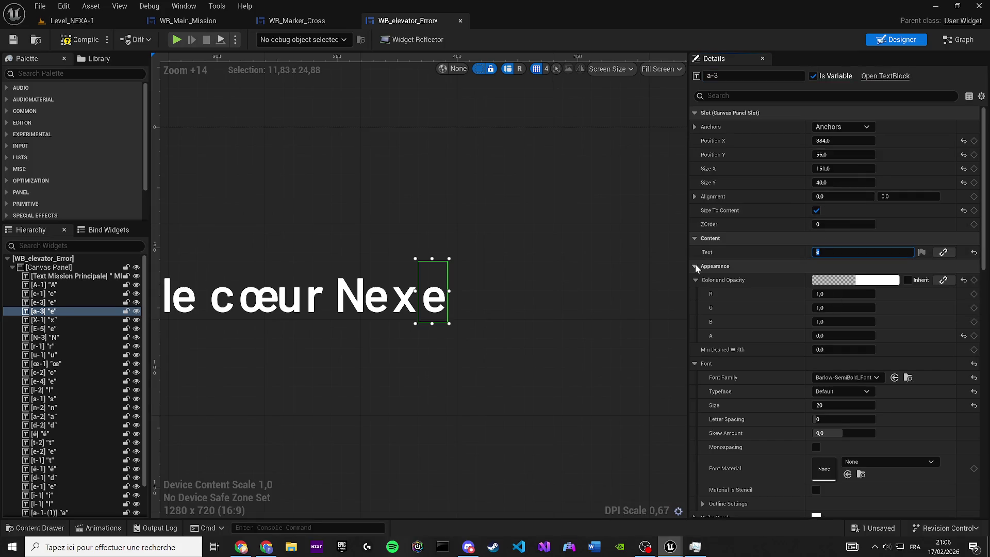
pyautogui.write('a')
pyautogui.press('Return')
pyautogui.scroll(-5, 460, 165)
pyautogui.click(386, 117)
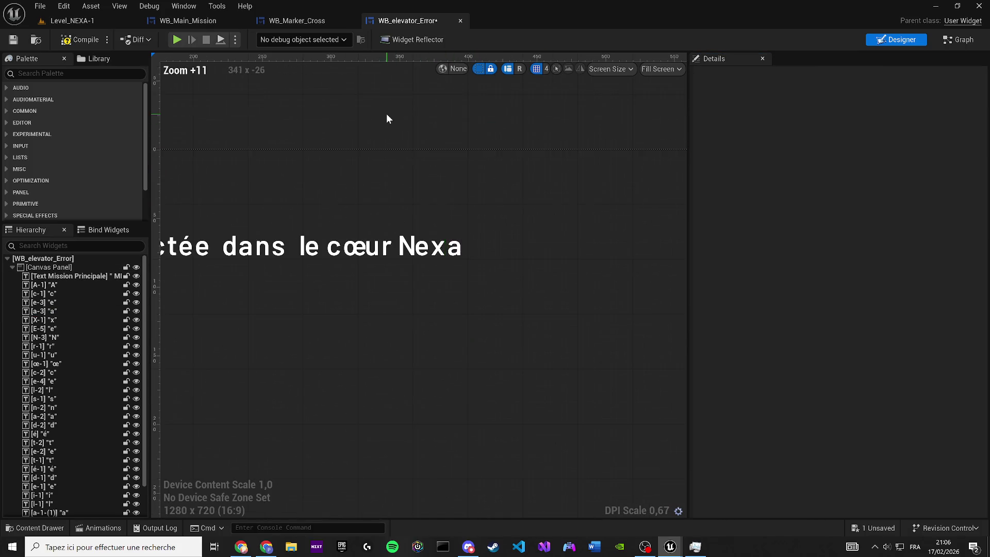
# - Compile and save the WB_elevator_Error widget blueprint
pyautogui.moveTo(485, 154); pyautogui.dragTo(505, 172)
pyautogui.scroll(-1, 505, 165)
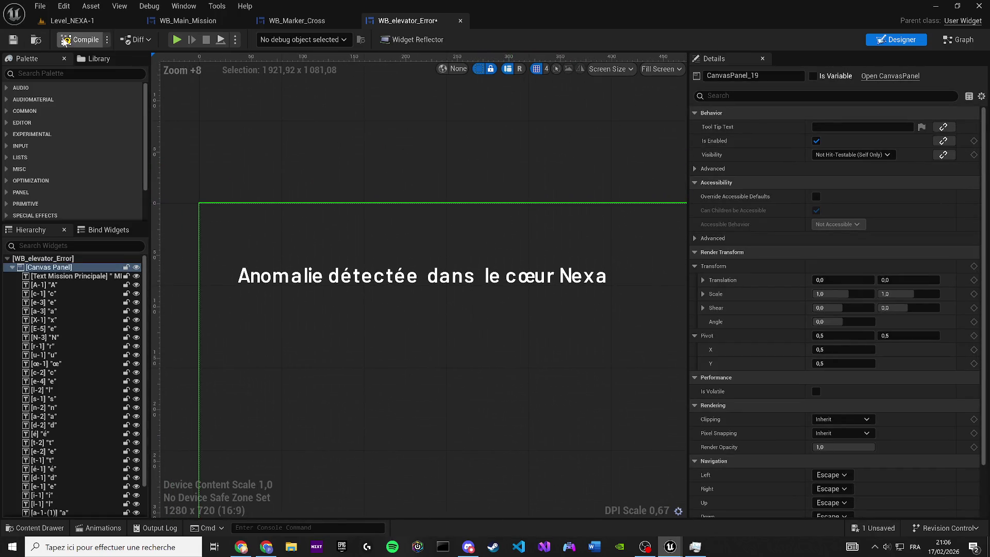
pyautogui.click(13, 40)
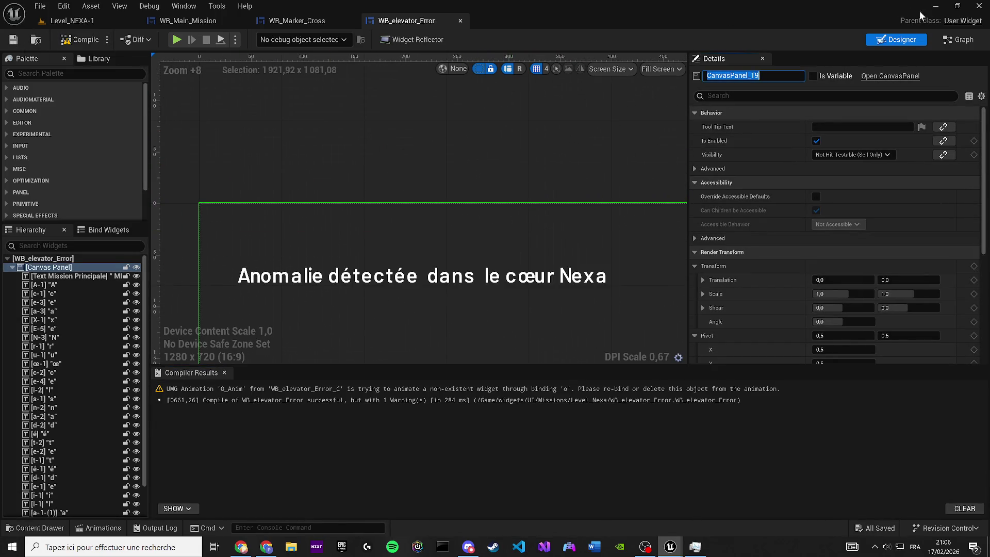
# - Delete the Event Construct node from the event graph, then show the Animations list in Designer
pyautogui.click(962, 39)
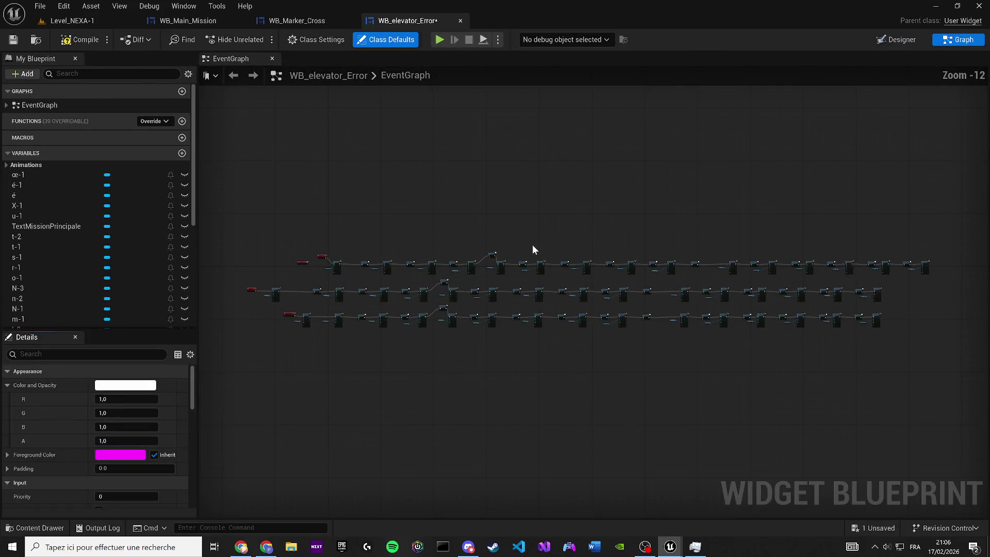
pyautogui.moveTo(862, 393); pyautogui.dragTo(435, 206)
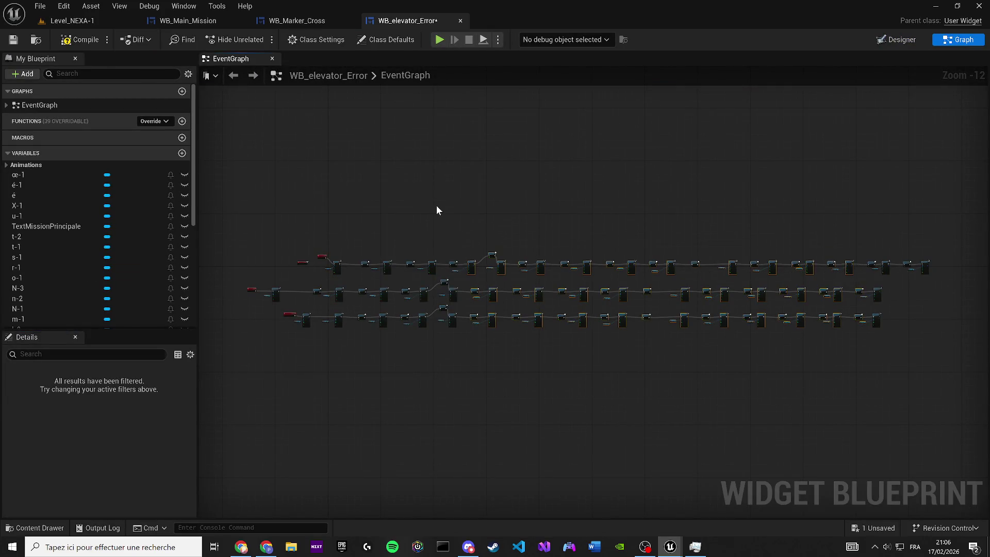
pyautogui.scroll(6, 239, 264)
pyautogui.scroll(2, 526, 261)
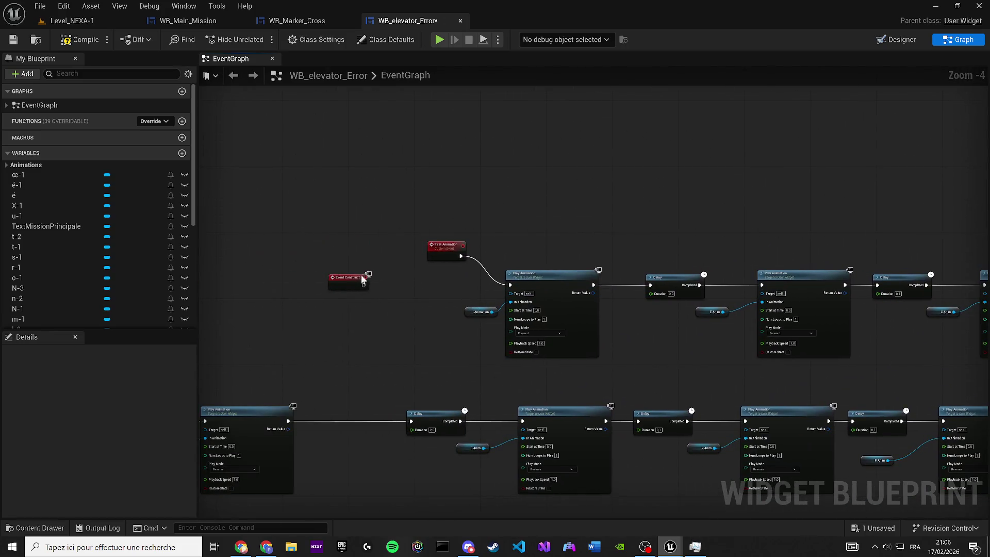
pyautogui.press('Delete')
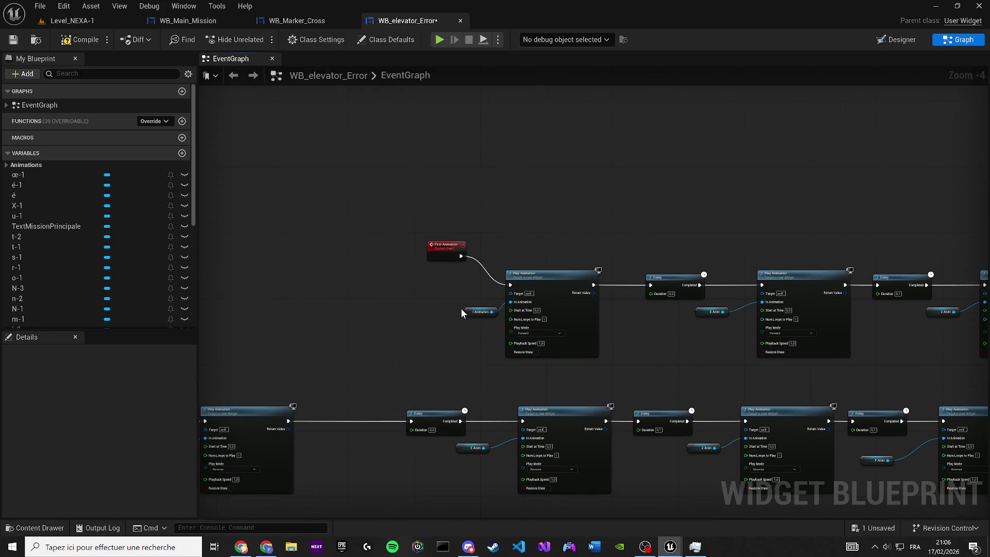
pyautogui.scroll(-2, 397, 308)
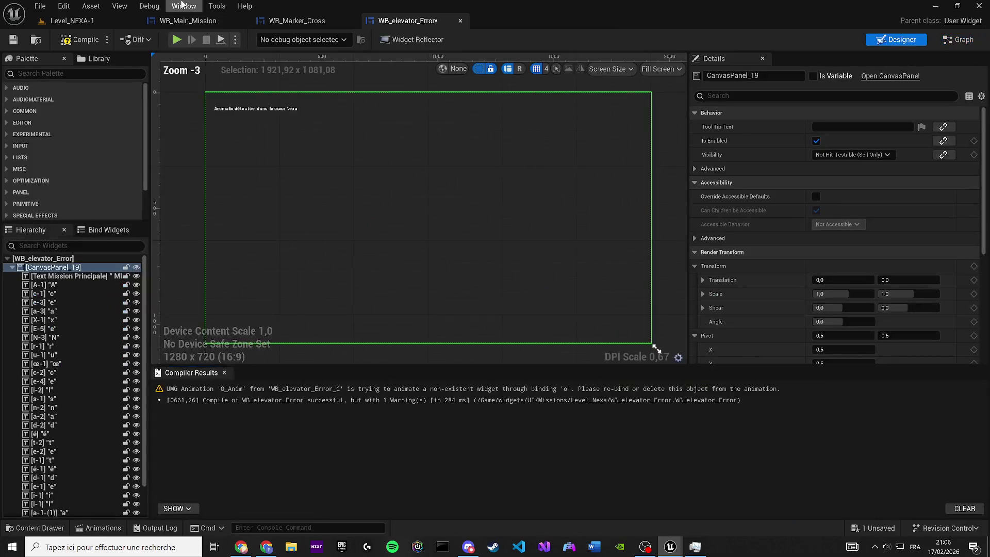
pyautogui.click(184, 6)
pyautogui.click(218, 84)
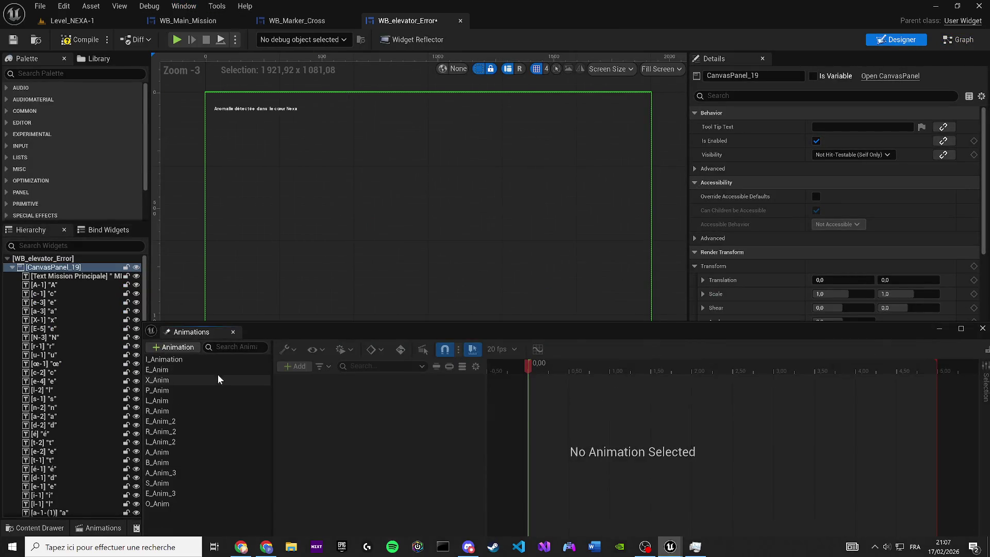
# - Rebind the A_Anim track to the A-1 letter widget using Replace with A-1
pyautogui.click(187, 360)
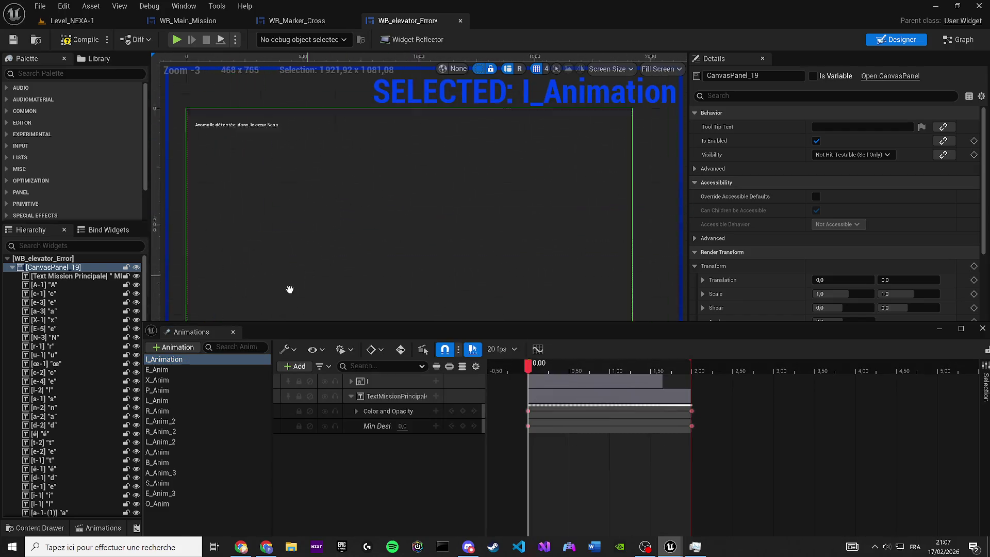
pyautogui.scroll(10, 312, 207)
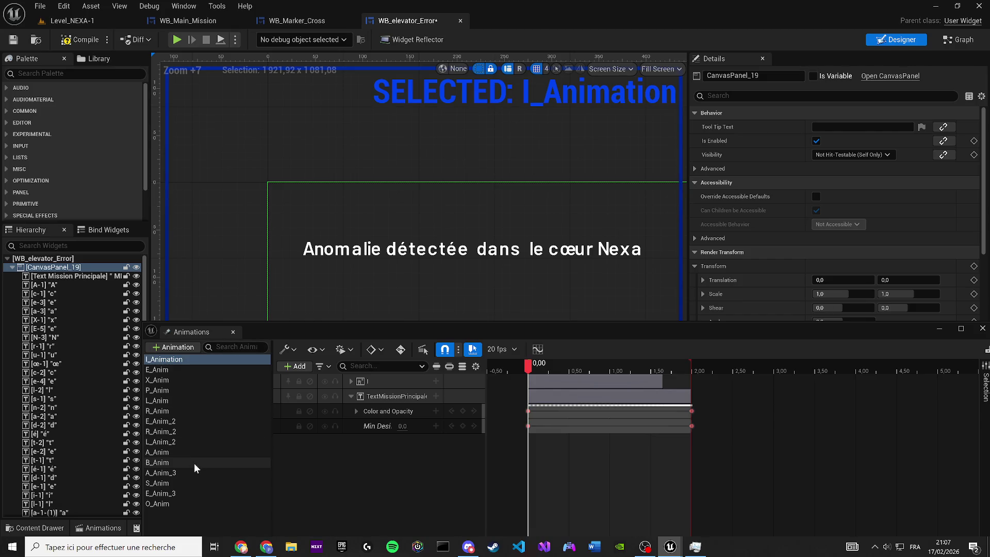
pyautogui.click(152, 452)
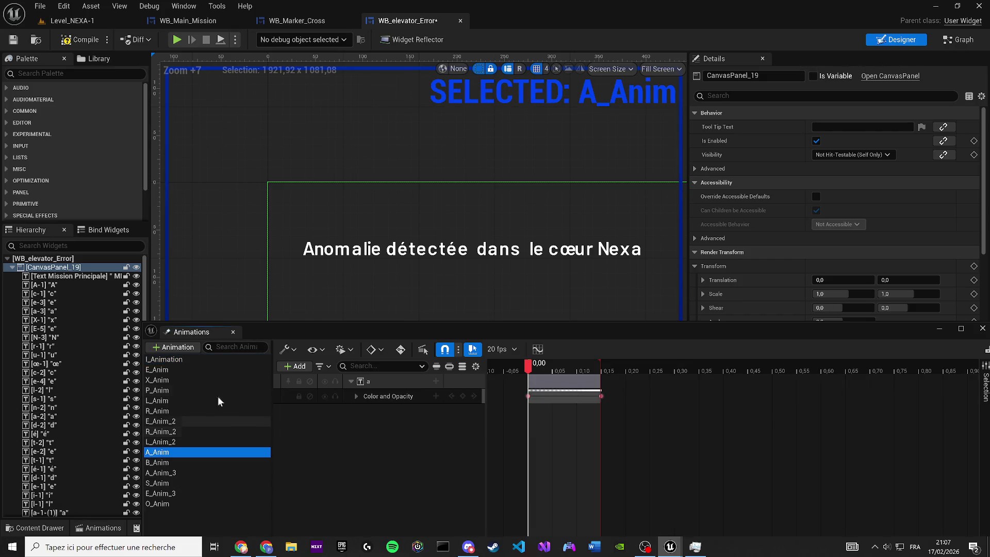
pyautogui.scroll(2, 335, 314)
pyautogui.click(382, 381)
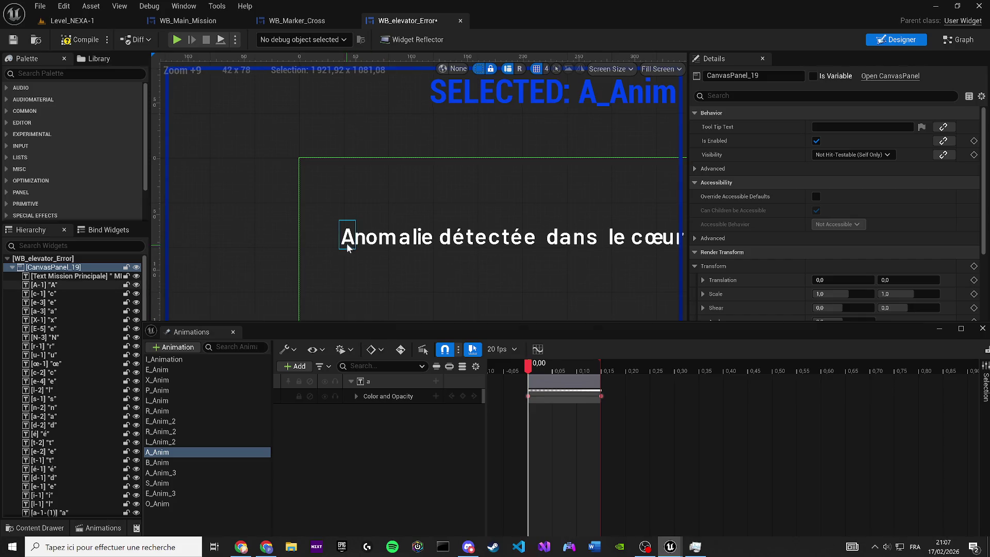
pyautogui.rightClick(384, 379)
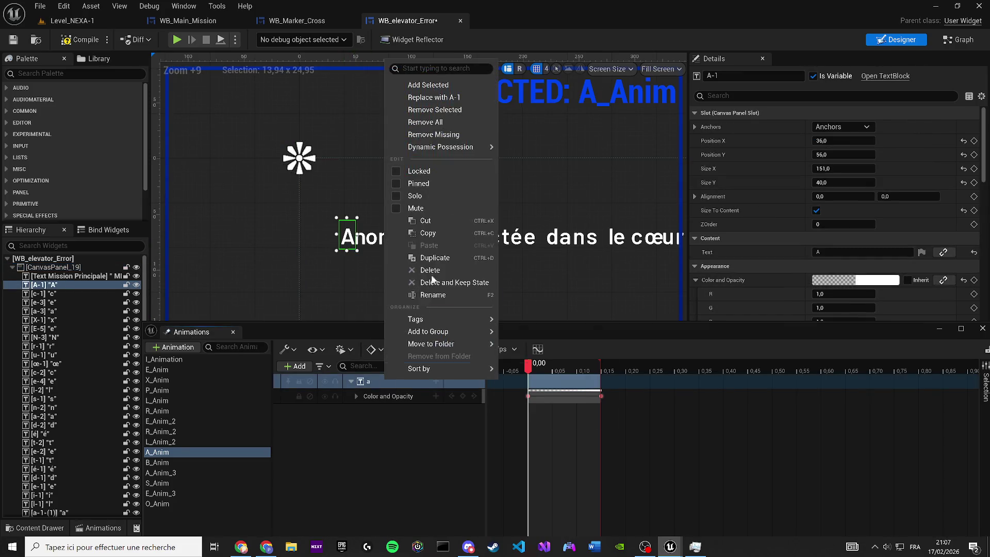
pyautogui.click(457, 98)
# - Scrub and play A_Anim to preview A-1 fading, nudging the A slightly left
pyautogui.scroll(1, 403, 243)
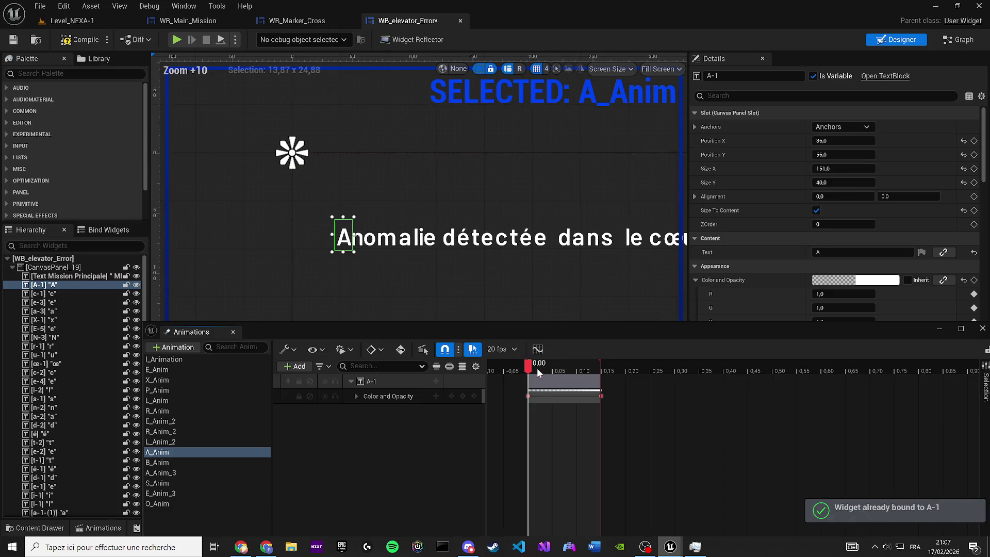
pyautogui.moveTo(531, 365)
pyautogui.mouseDown()
pyautogui.moveTo(601, 366)
pyautogui.moveTo(530, 366)
pyautogui.mouseUp()
pyautogui.scroll(4, 351, 253)
pyautogui.press('space')
pyautogui.moveTo(307, 218)
pyautogui.mouseDown()
pyautogui.moveTo(273, 218)
pyautogui.moveTo(330, 227)
pyautogui.mouseUp()
pyautogui.click(527, 365)
pyautogui.press('space')
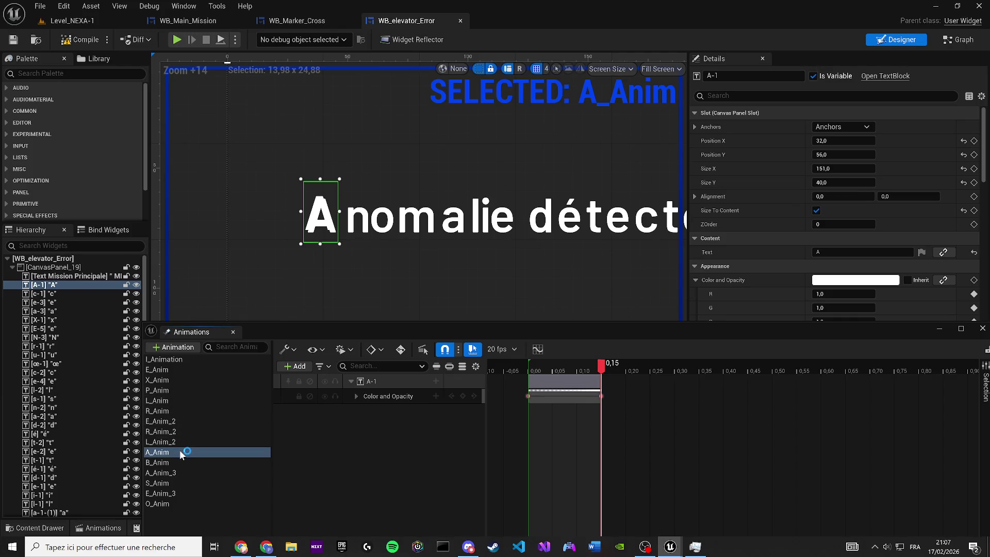
# - Preview the extra A_Anim_3 fade on letter n, then delete the A_Anim_3 animation
pyautogui.click(169, 474)
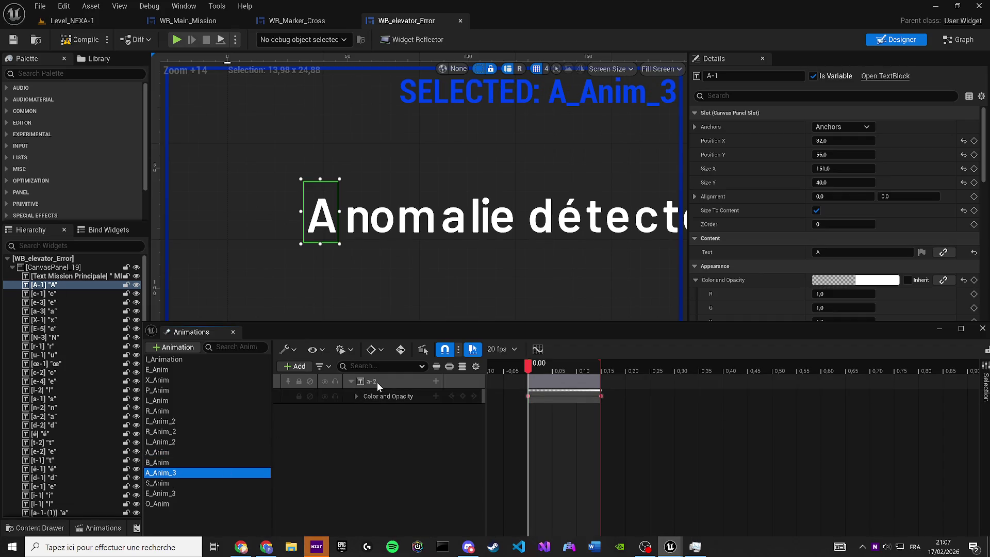
pyautogui.click(356, 216)
pyautogui.press('space')
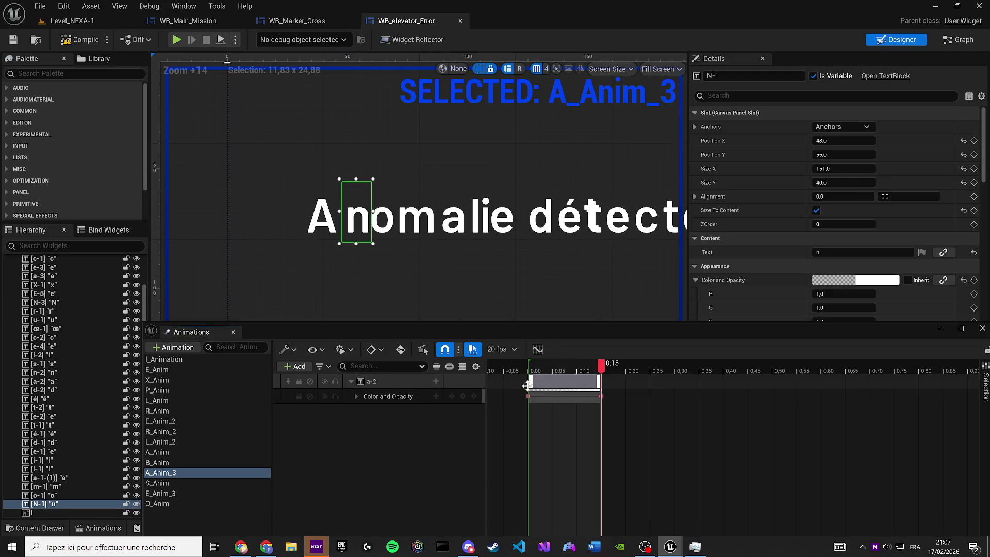
pyautogui.click(156, 474)
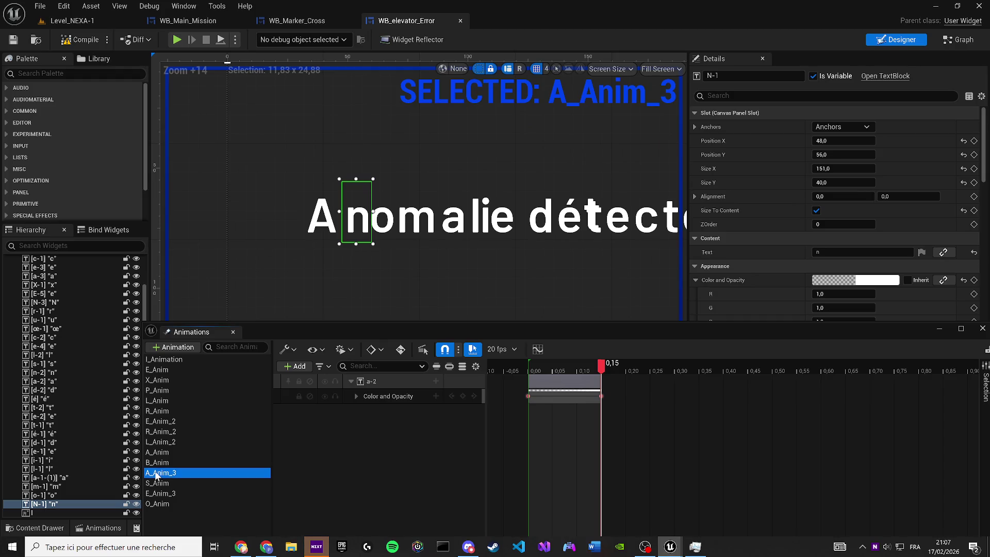
pyautogui.press('Delete')
# - Review each remaining letter animation's tracks, from I_Animation through O_Anim
pyautogui.click(157, 452)
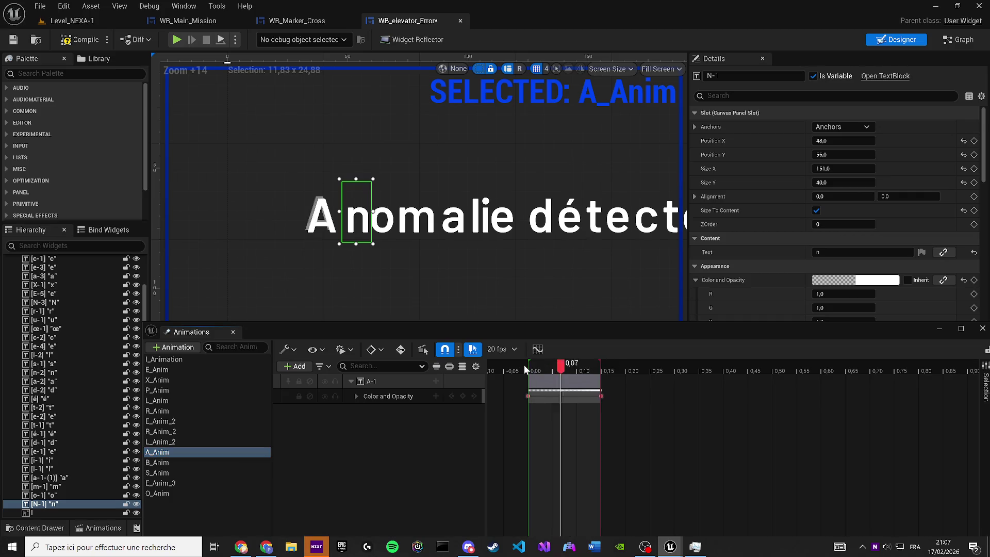
pyautogui.click(188, 356)
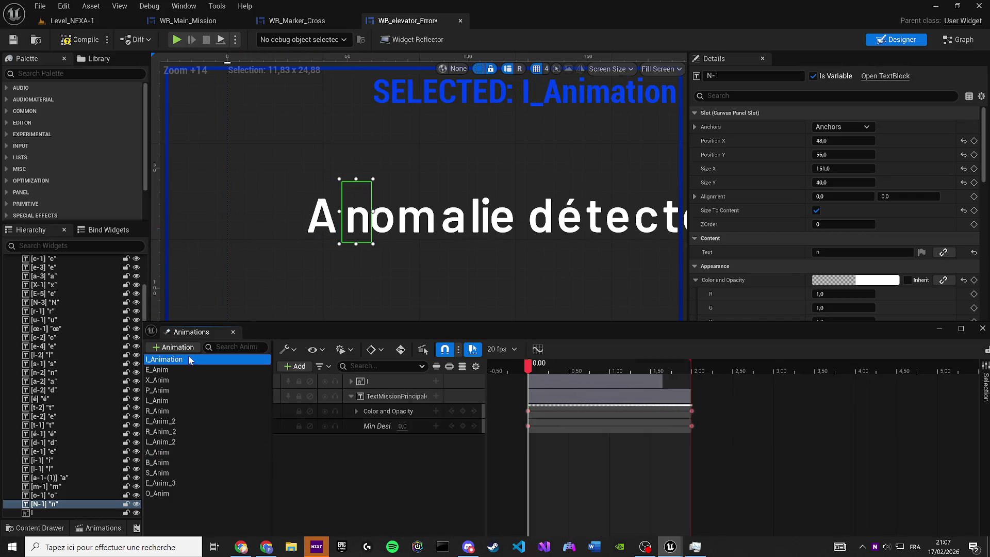
pyautogui.click(175, 370)
pyautogui.click(176, 377)
pyautogui.click(175, 390)
pyautogui.click(174, 400)
pyautogui.click(178, 411)
pyautogui.click(181, 421)
pyautogui.click(190, 432)
pyautogui.click(187, 441)
pyautogui.click(189, 452)
pyautogui.click(188, 462)
pyautogui.click(187, 473)
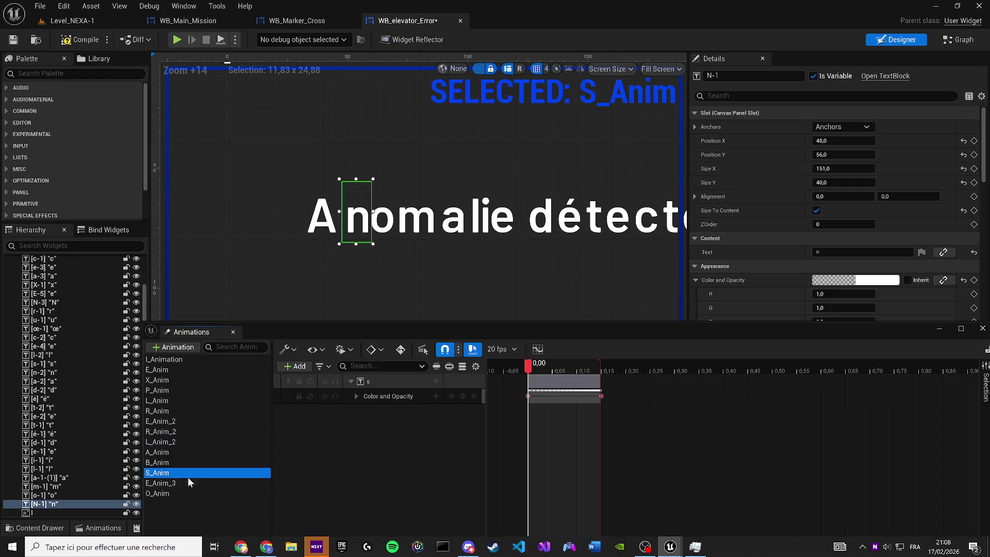
pyautogui.click(188, 483)
pyautogui.click(187, 493)
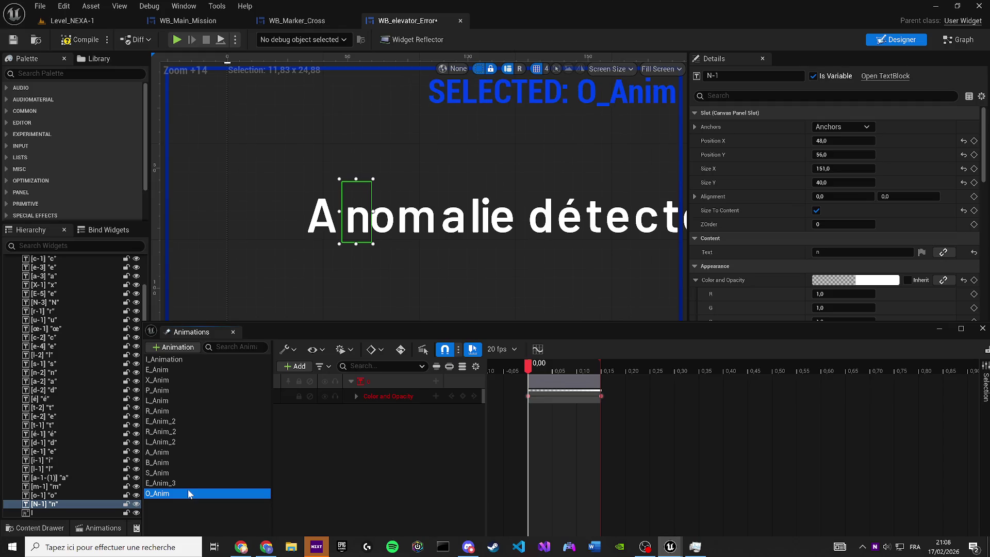
# - Scrub letter A's fade to its end, then step through E_Anim down to S_Anim
pyautogui.click(319, 230)
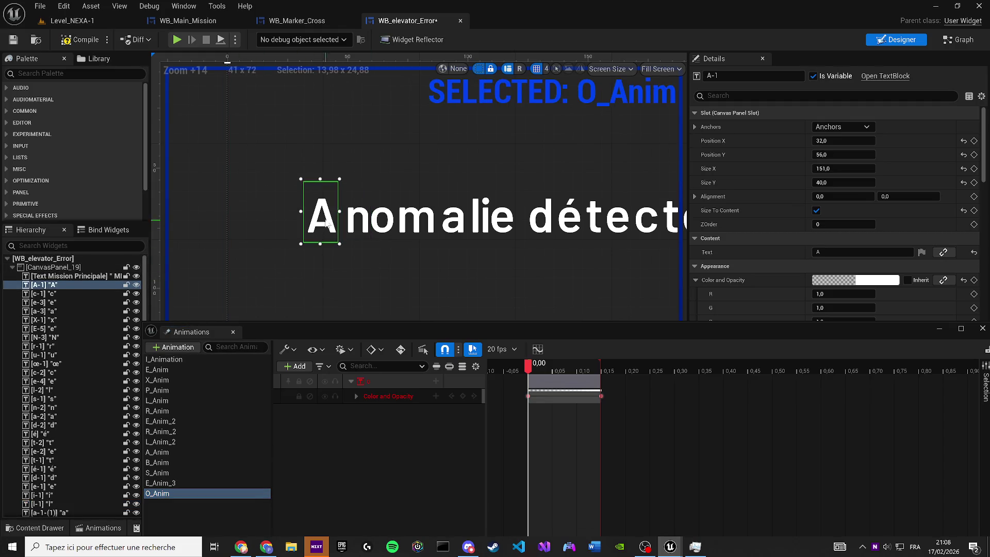
pyautogui.moveTo(528, 371); pyautogui.dragTo(601, 371)
pyautogui.click(190, 370)
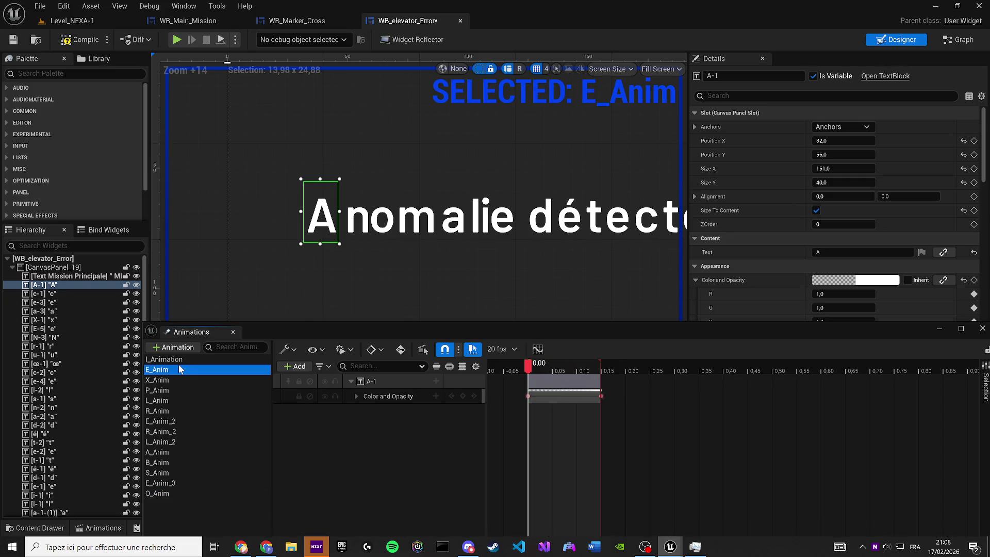
pyautogui.press('Down')
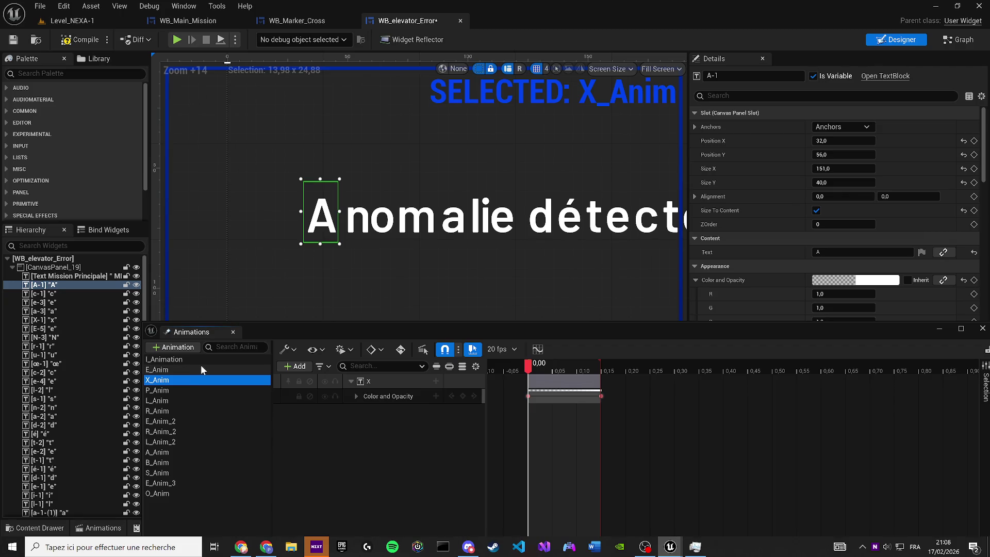
pyautogui.press('Down')
pyautogui.press('Down')
pyautogui.press('Down')
pyautogui.press('Down')
pyautogui.press('Down')
pyautogui.press('Down')
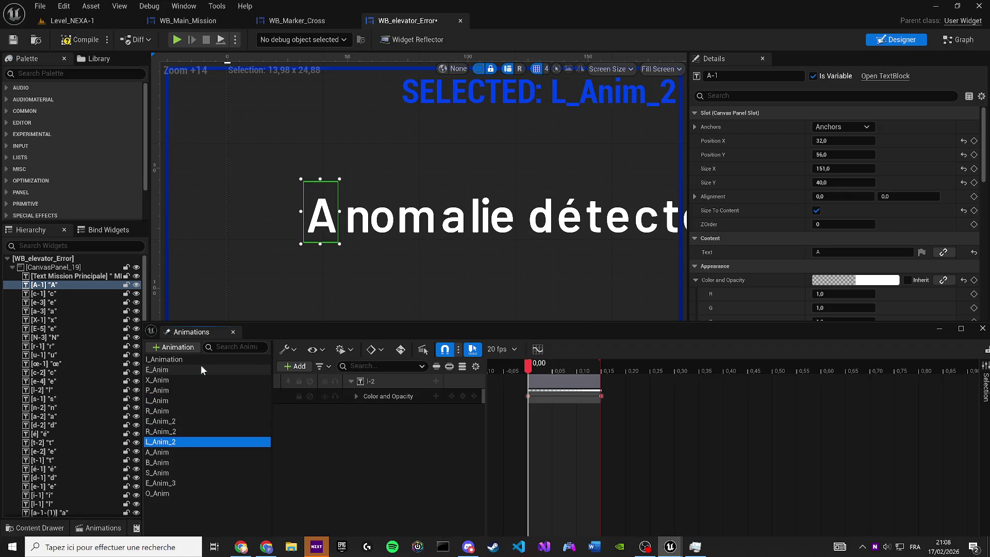
pyautogui.scroll(-5, 289, 289)
pyautogui.press('Down')
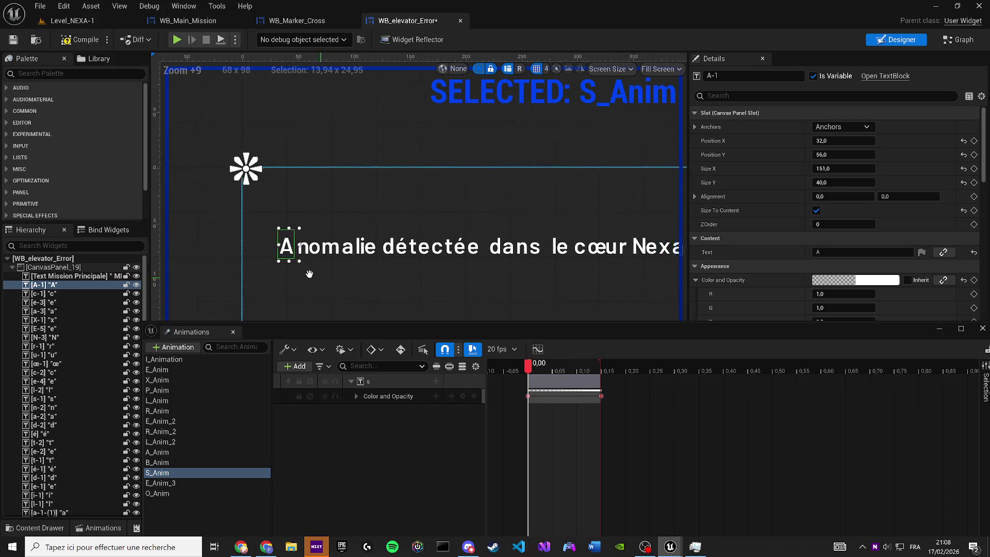
pyautogui.click(163, 361)
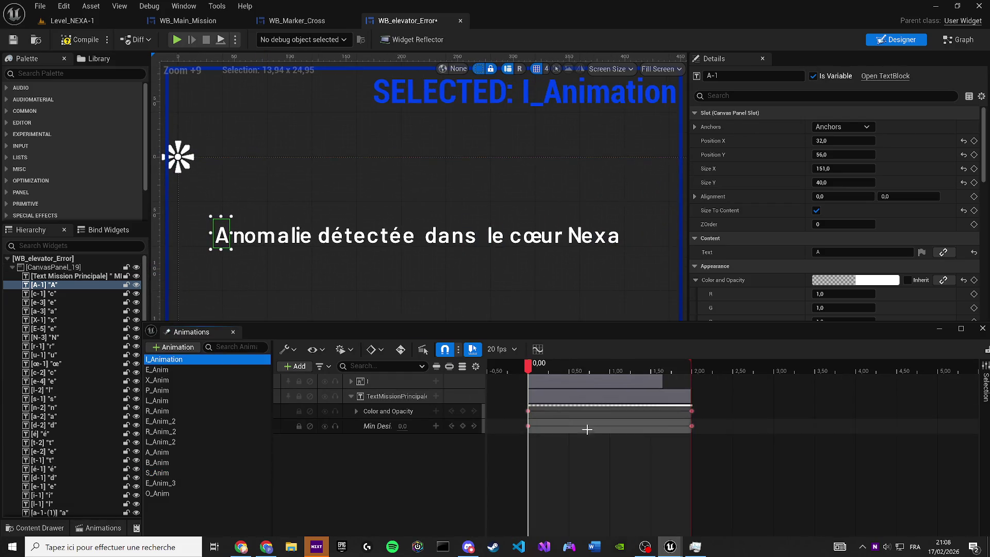
pyautogui.press('space')
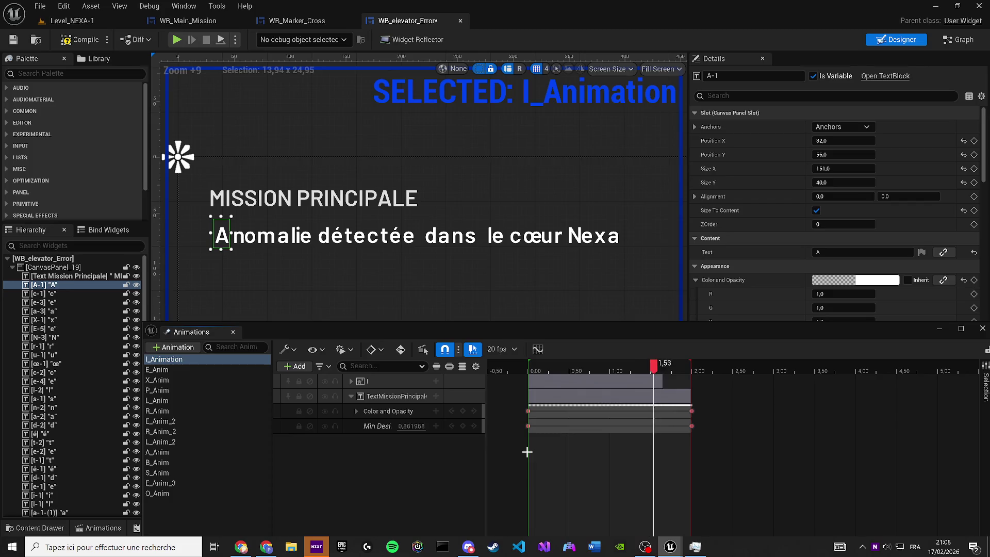
pyautogui.hotkey('alt', 'Tab')
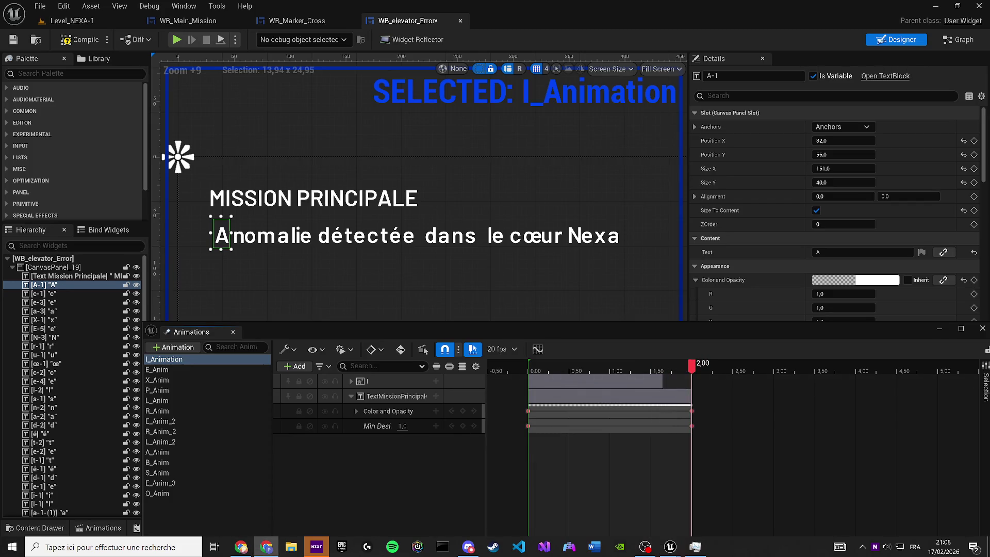
pyautogui.click(644, 449)
pyautogui.press('space')
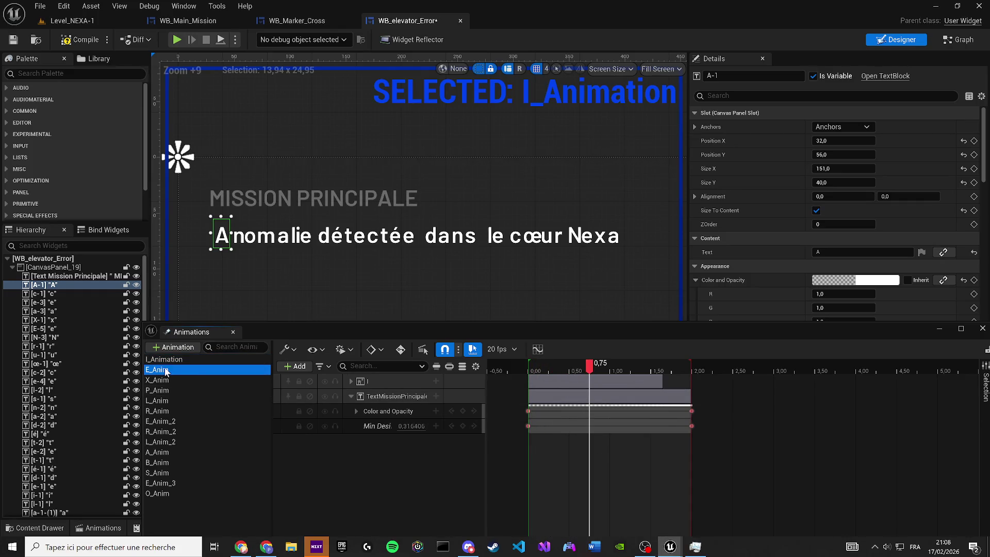
pyautogui.click(161, 370)
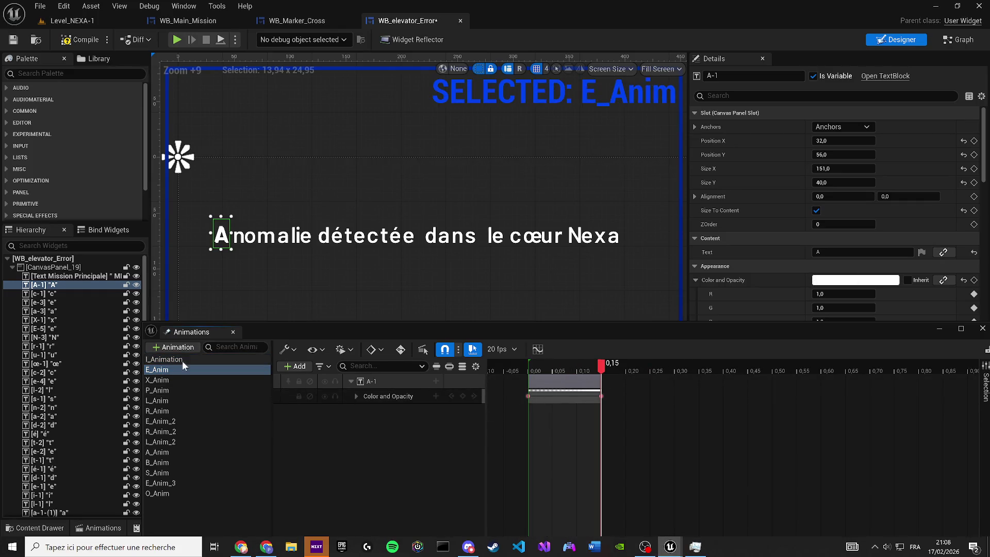
# - Delete E_Anim and check the P_Anim, L_Anim, R_Anim and E_Anim_2 animations
pyautogui.press('Delete')
pyautogui.click(193, 380)
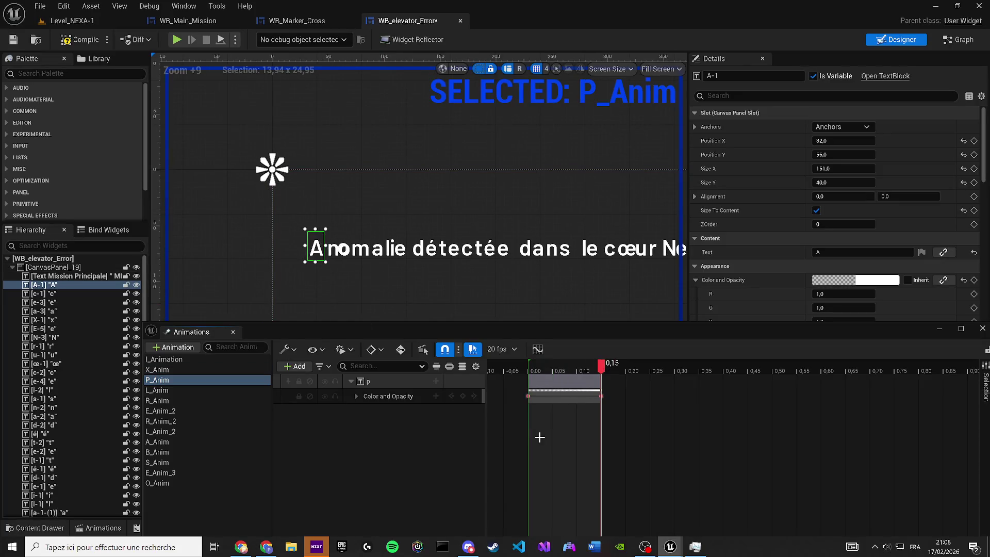
pyautogui.click(218, 391)
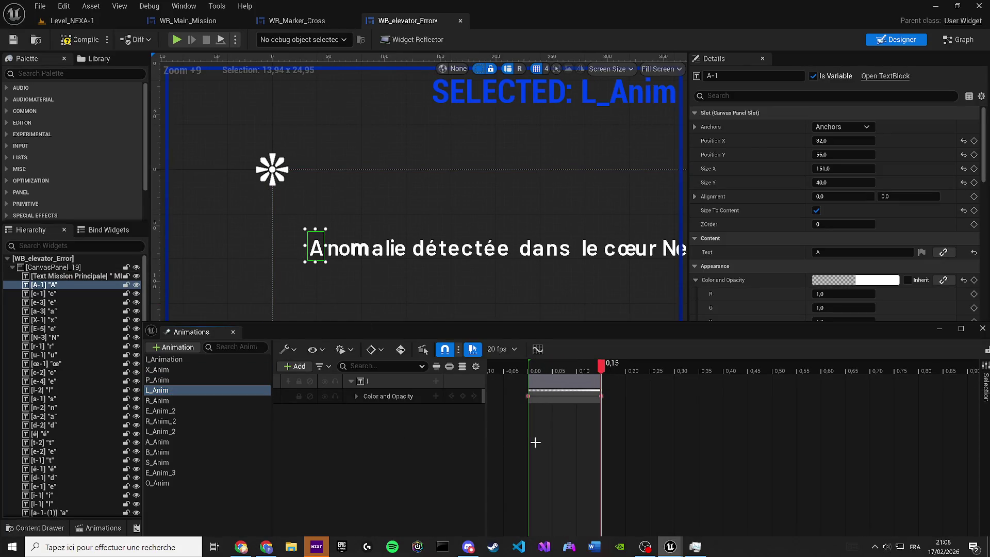
pyautogui.click(173, 400)
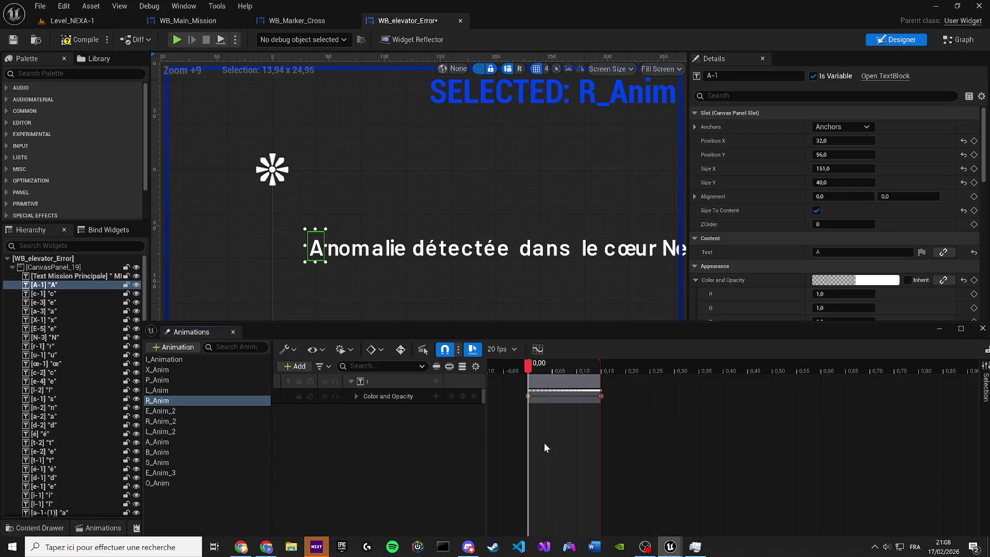
pyautogui.click(200, 410)
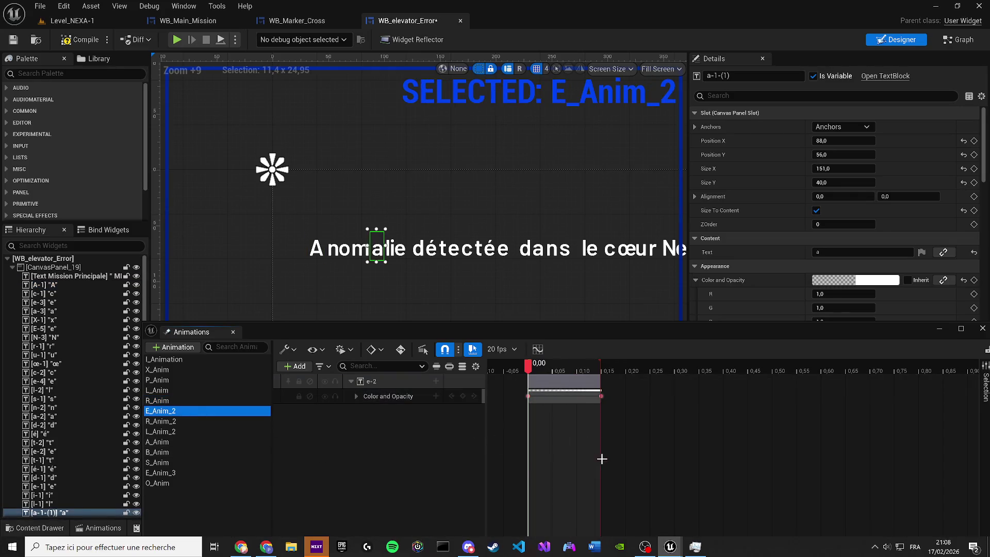
# - Check R_Anim_2 and L_Anim_2, then delete the A_Anim animation
pyautogui.click(203, 420)
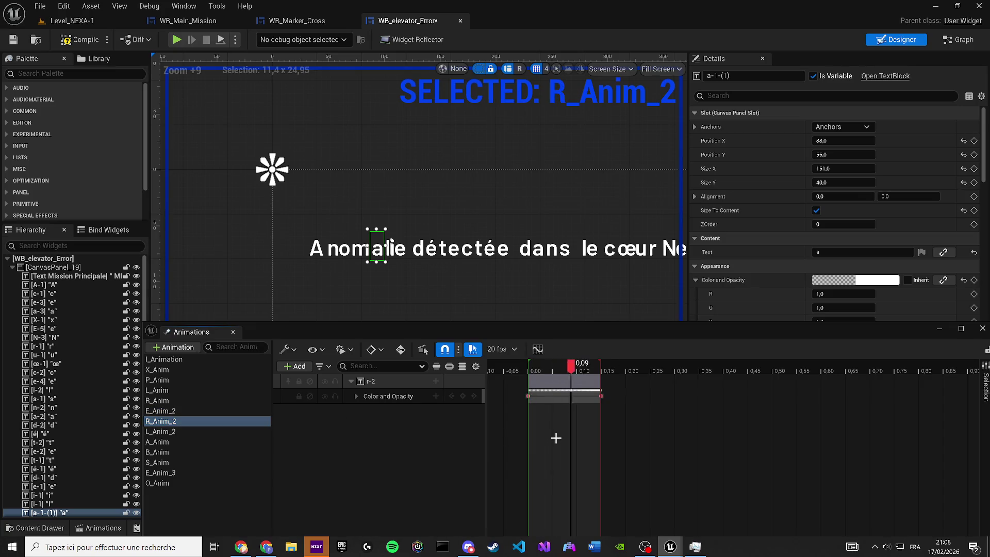
pyautogui.click(219, 433)
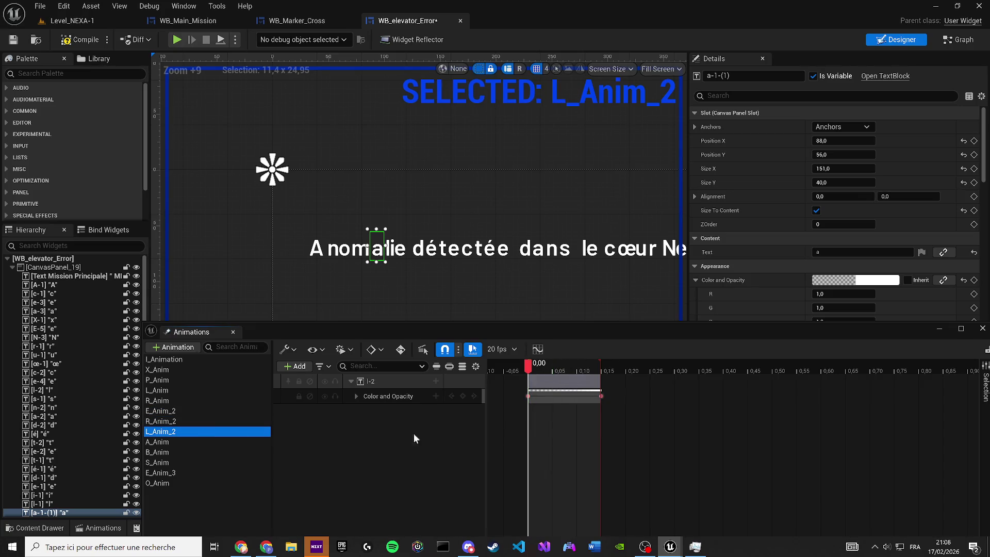
pyautogui.click(173, 443)
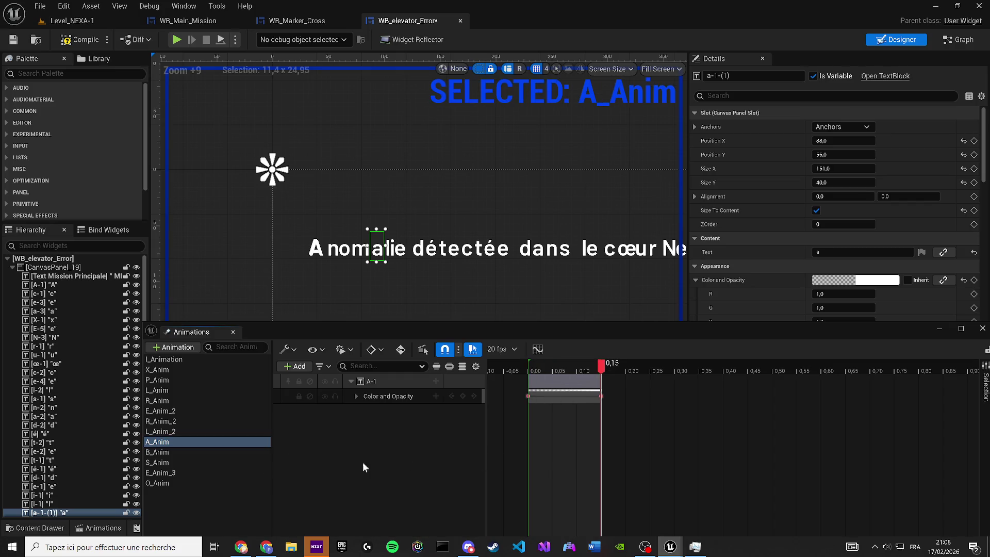
pyautogui.click(167, 442)
pyautogui.press('Delete')
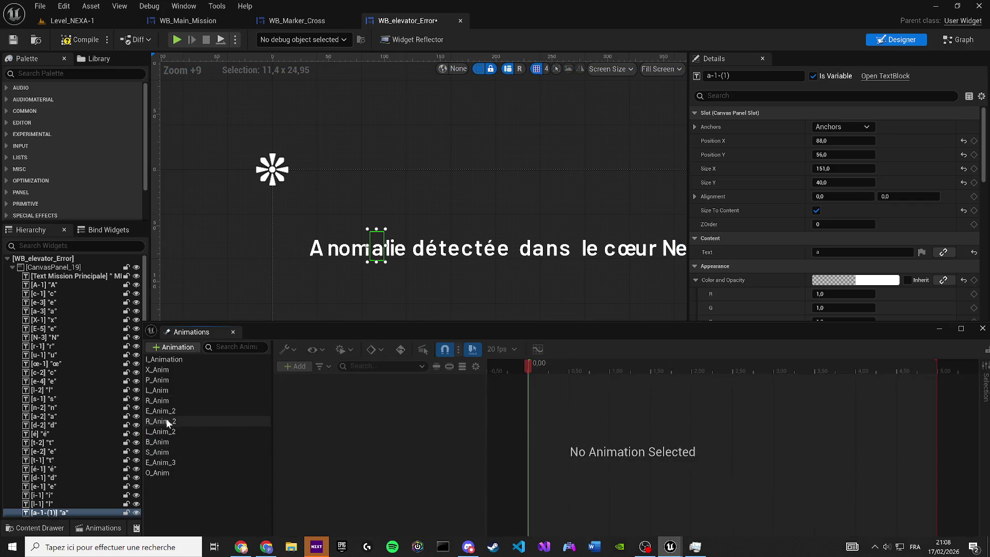
# - Review the opacity tracks of E_Anim_2, R_Anim_2, L_Anim_2, B_Anim, S_Anim, E_Anim_3 and O_Anim
pyautogui.click(166, 421)
pyautogui.click(160, 411)
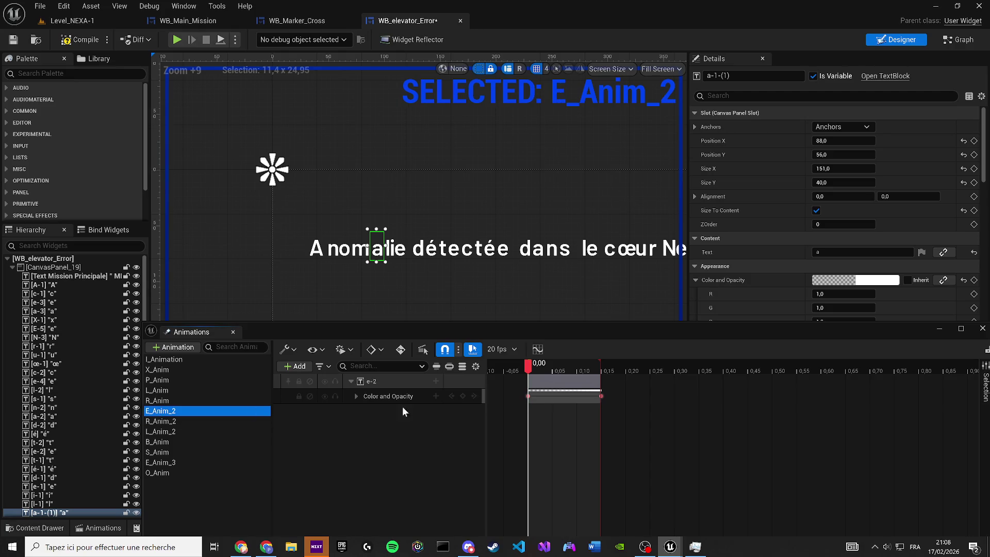
pyautogui.click(568, 413)
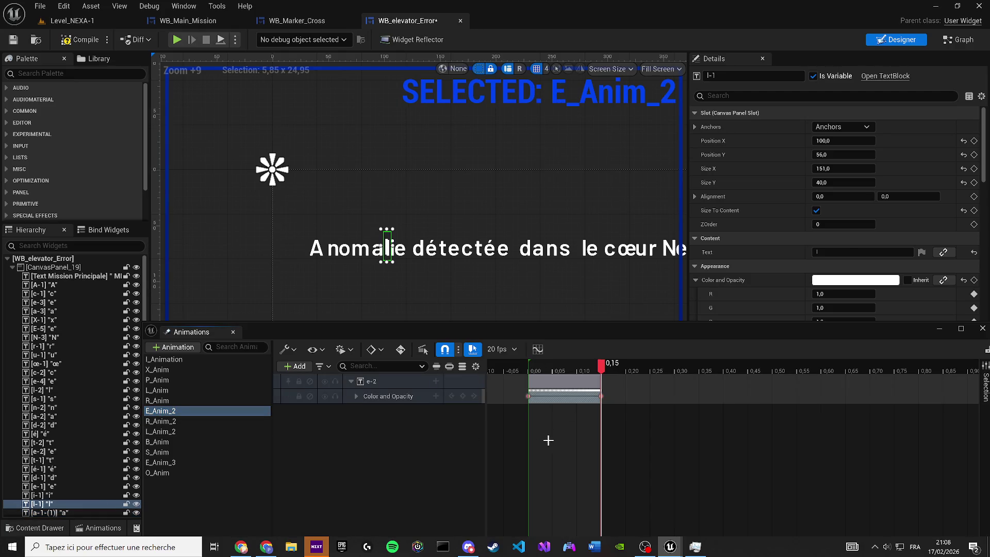
pyautogui.click(182, 421)
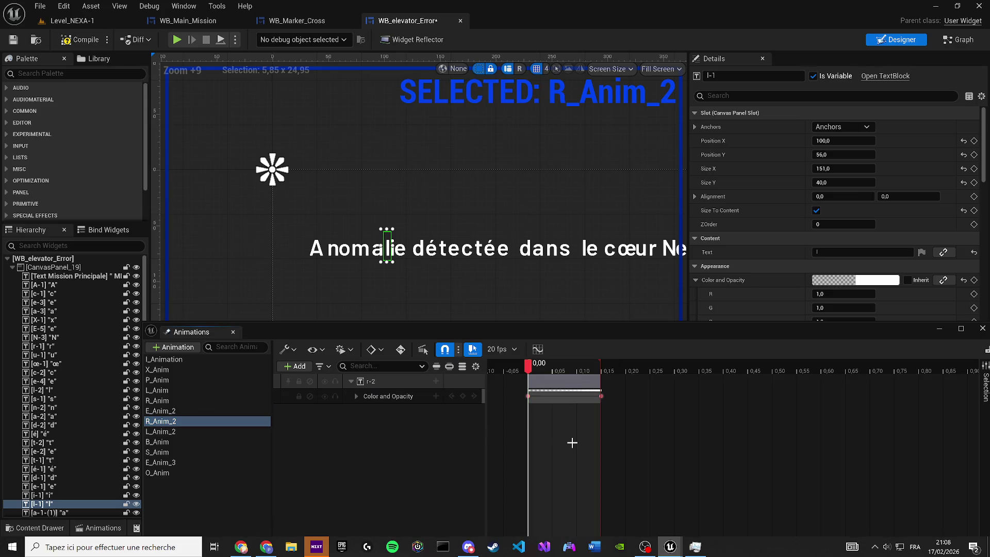
pyautogui.click(159, 432)
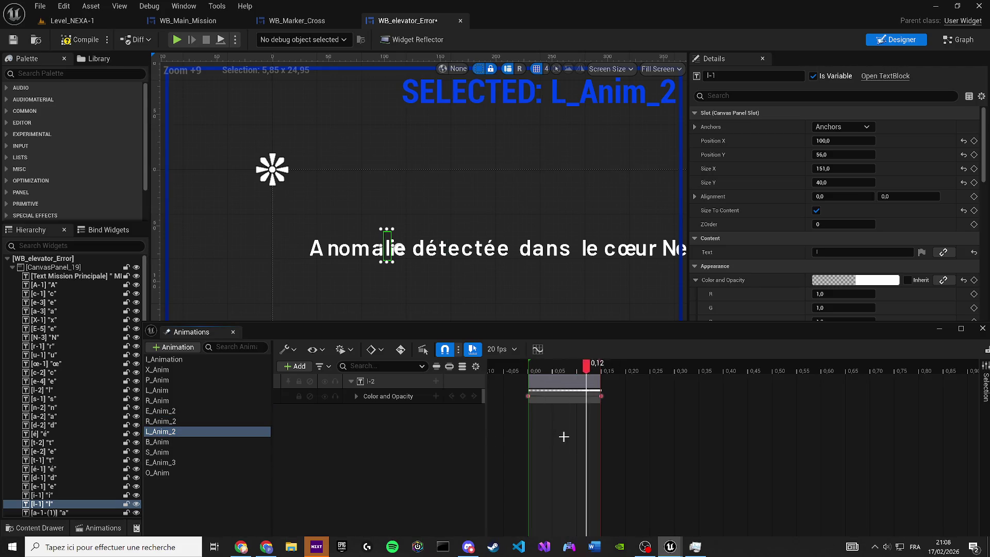
pyautogui.click(181, 441)
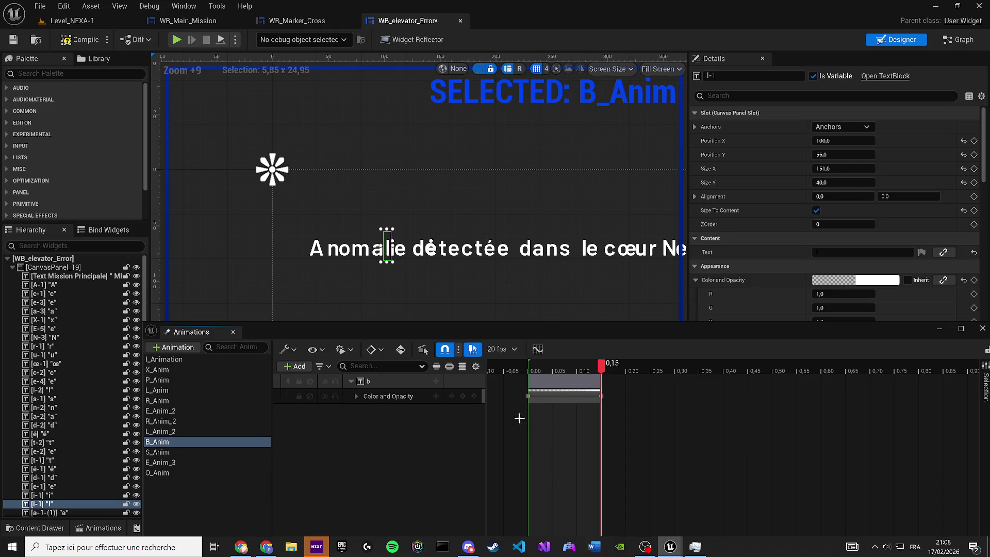
pyautogui.click(175, 452)
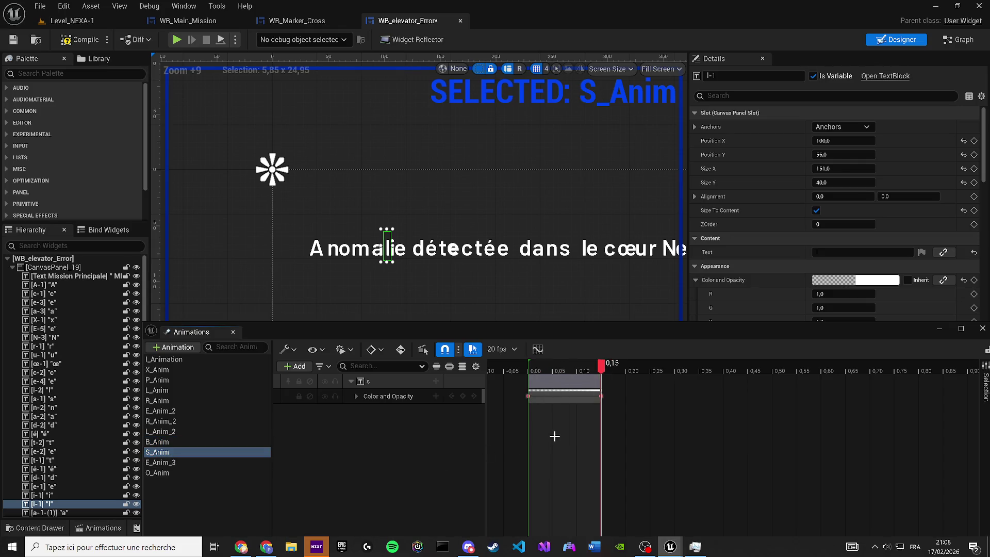
pyautogui.click(224, 463)
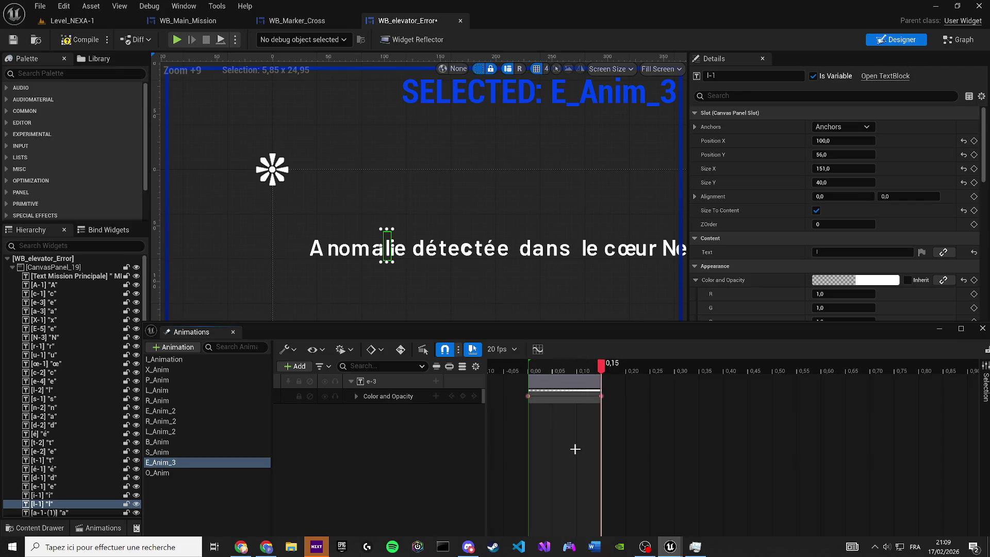
pyautogui.click(190, 472)
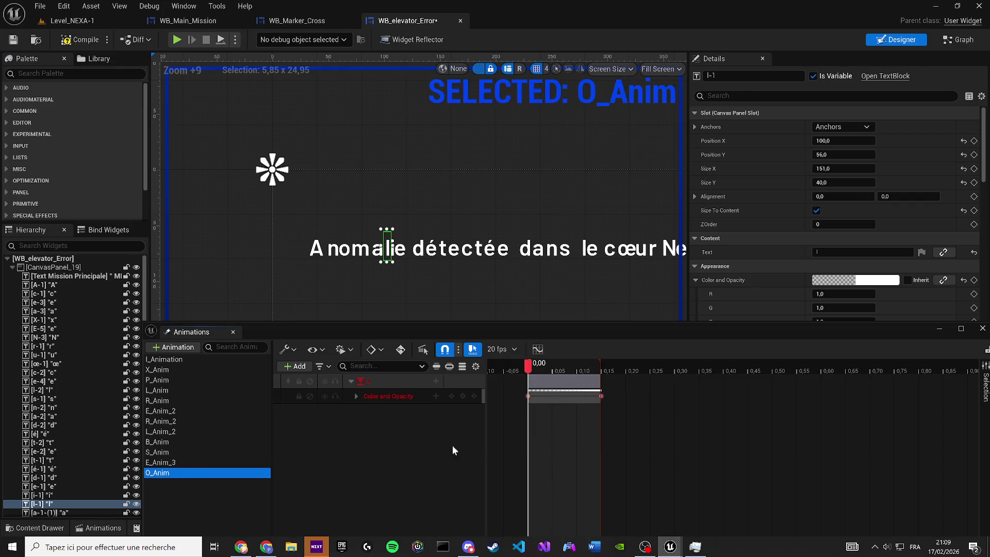
# - Play O_Anim to its end, select the canvas panel and clear the animation selection
pyautogui.press('space')
pyautogui.scroll(2, 343, 260)
pyautogui.click(299, 249)
pyautogui.scroll(4, 321, 251)
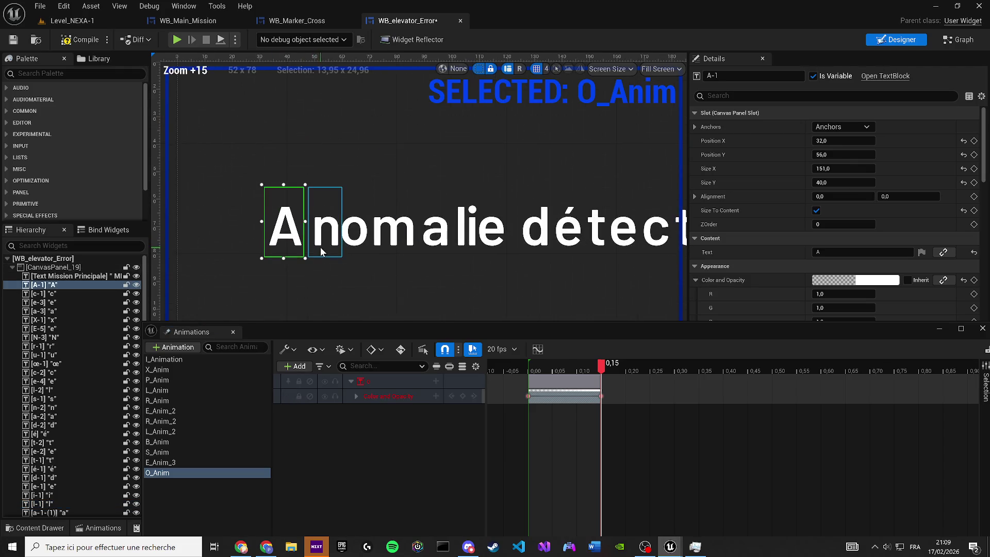
pyautogui.click(369, 283)
pyautogui.scroll(-4, 416, 302)
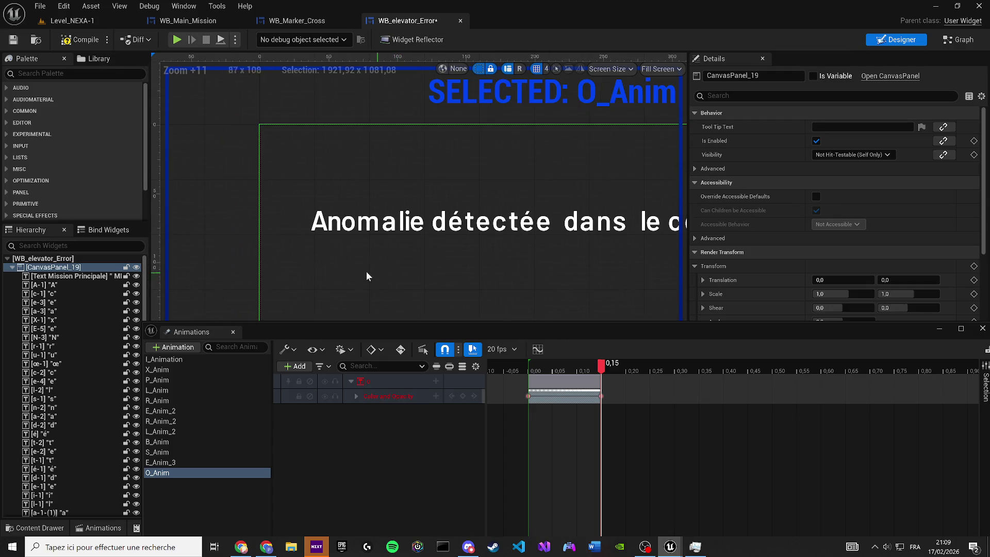
pyautogui.keyDown('ctrl'); pyautogui.click(188, 472); pyautogui.keyUp('ctrl')
# - Create a new animation named A-Anim-1
pyautogui.click(173, 349)
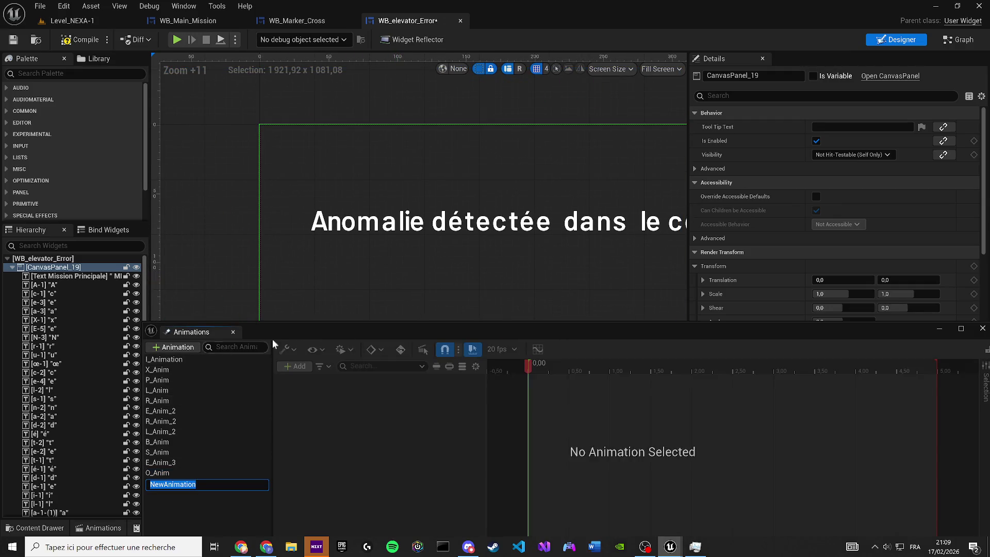
pyautogui.write('A-1')
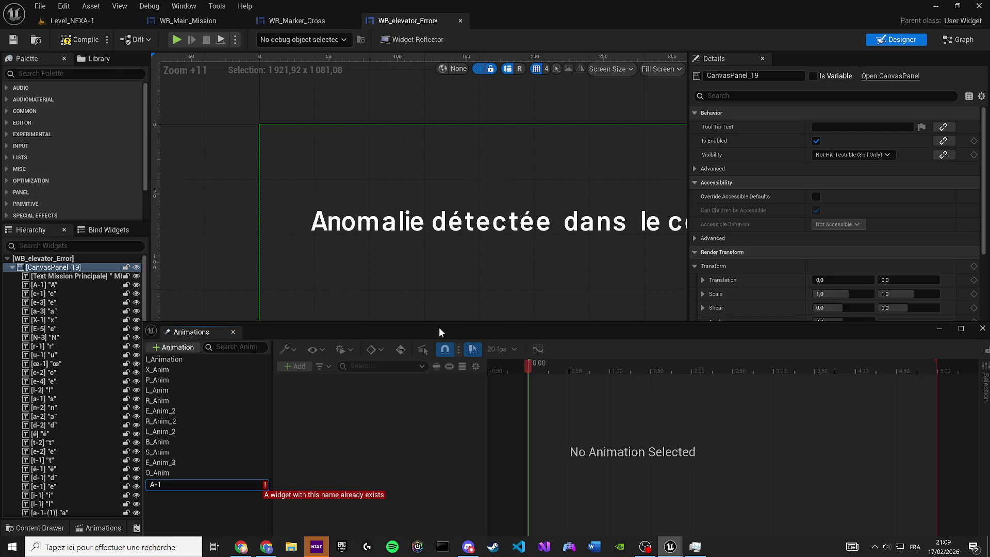
pyautogui.press('BackSpace')
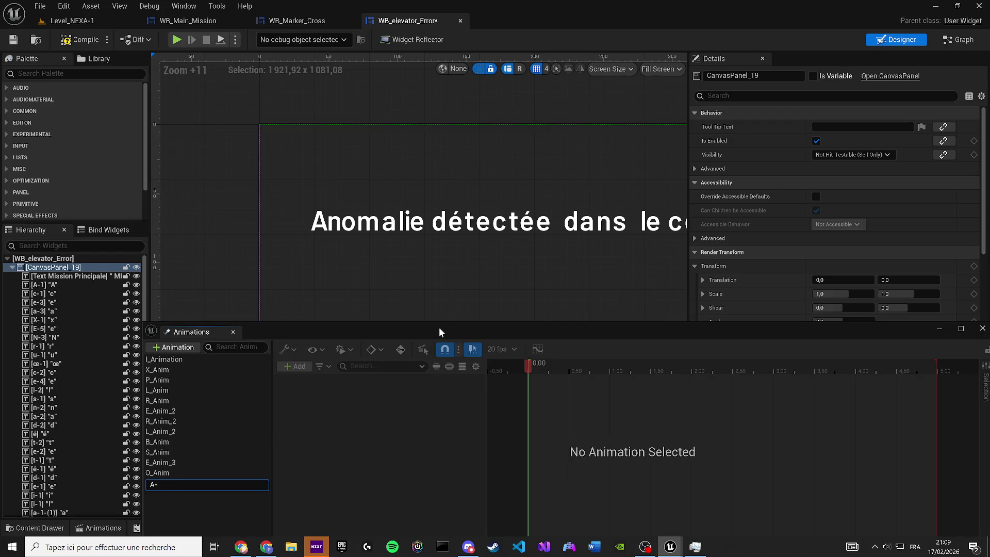
pyautogui.write('Anim-1')
pyautogui.press('Return')
# - Select the letter A widget and duplicate the P_Anim animation
pyautogui.click(320, 225)
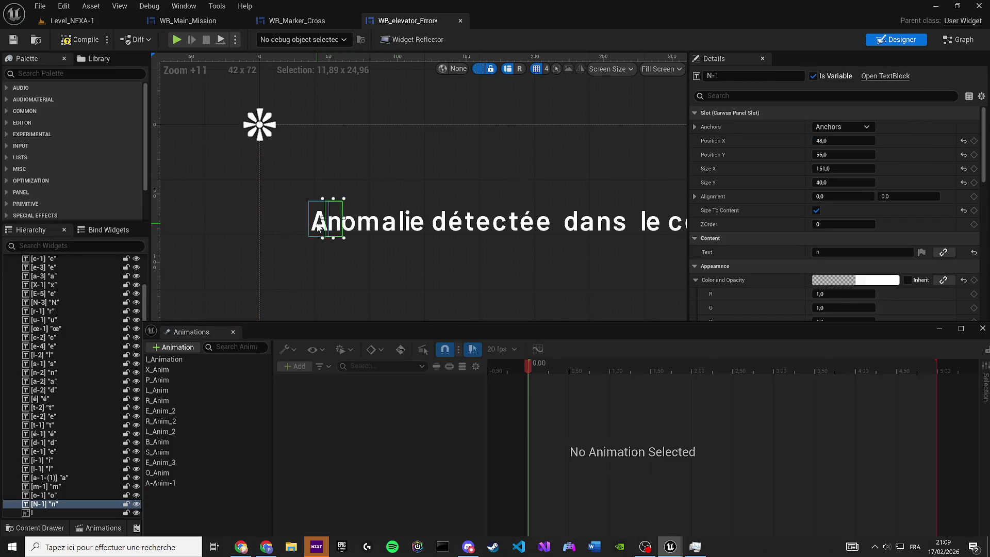
pyautogui.click(319, 226)
pyautogui.click(183, 481)
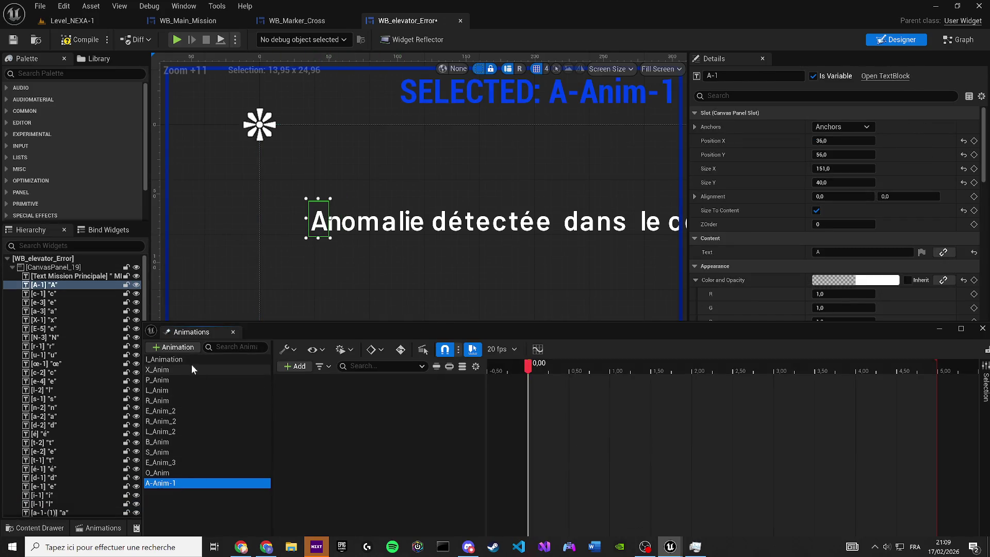
pyautogui.click(181, 360)
pyautogui.click(189, 380)
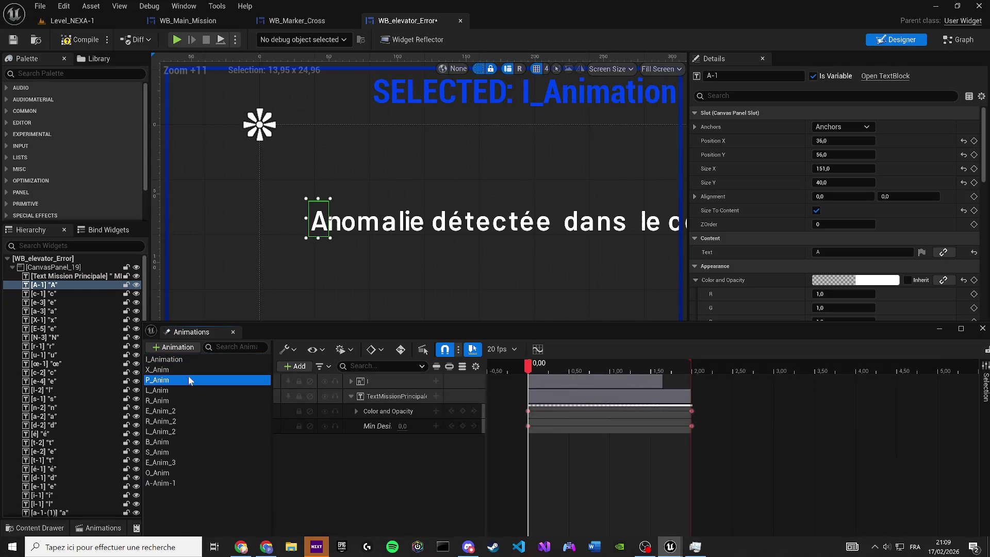
pyautogui.hotkey('ctrl', 'w')
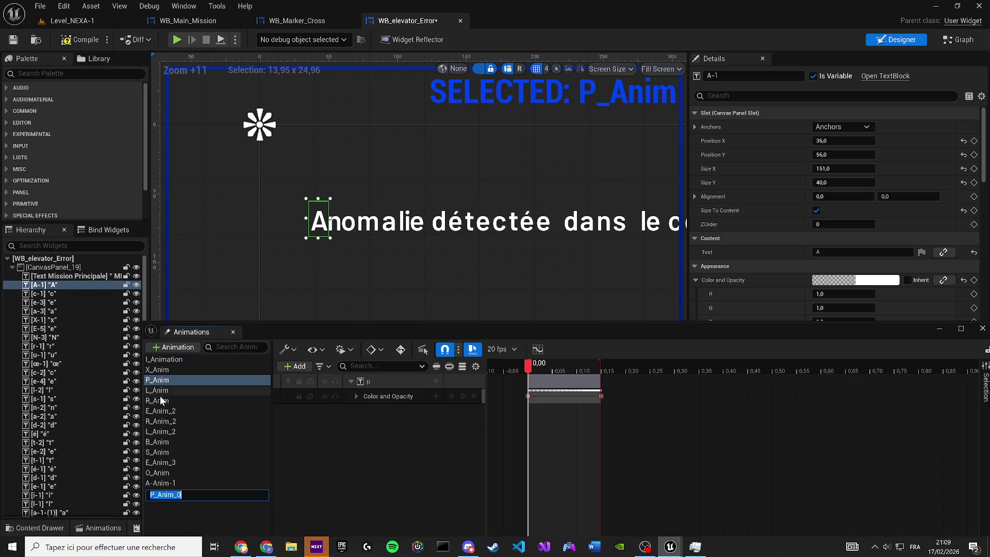
# - Delete the empty A-Anim-1 and rename the P_Anim copy to A-Anim-1
pyautogui.doubleClick(161, 485)
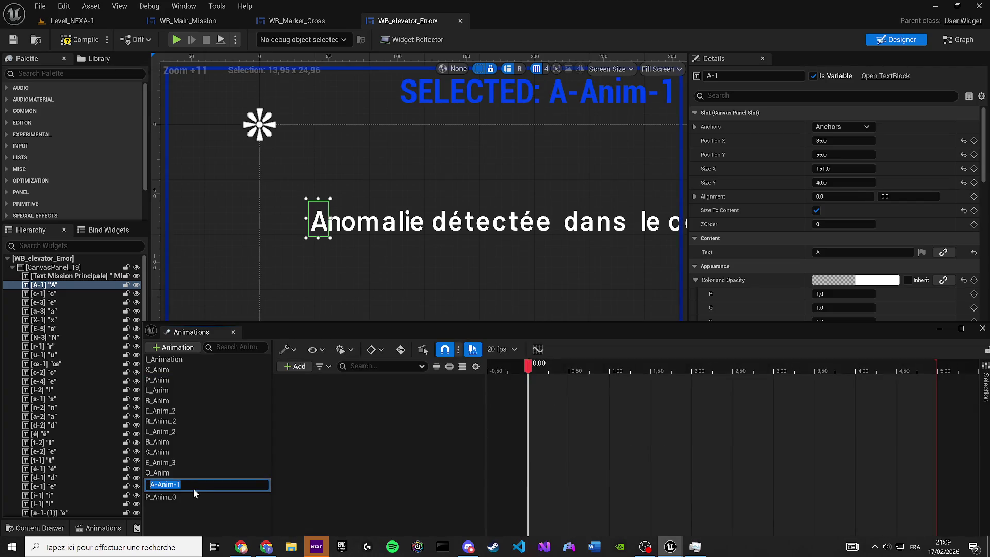
pyautogui.press('Delete')
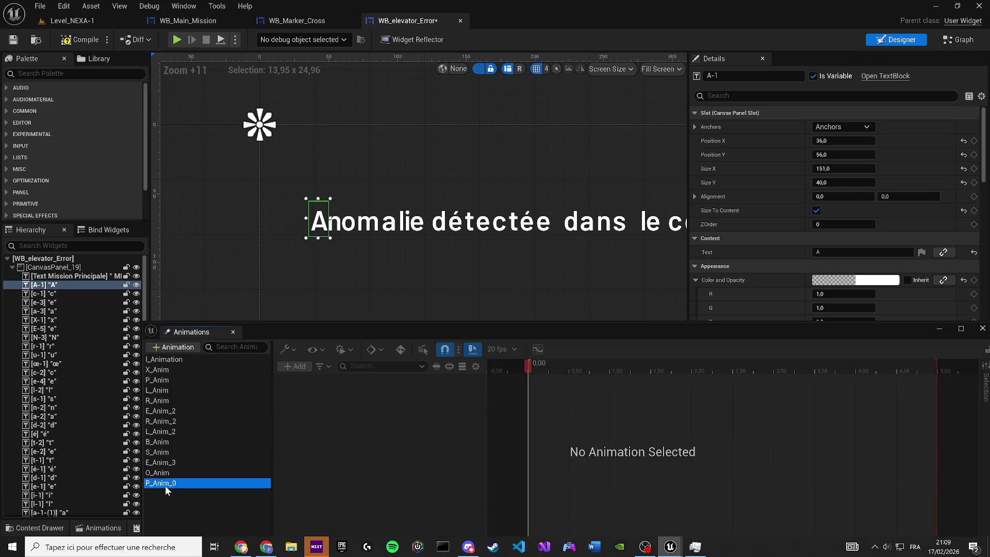
pyautogui.doubleClick(165, 485)
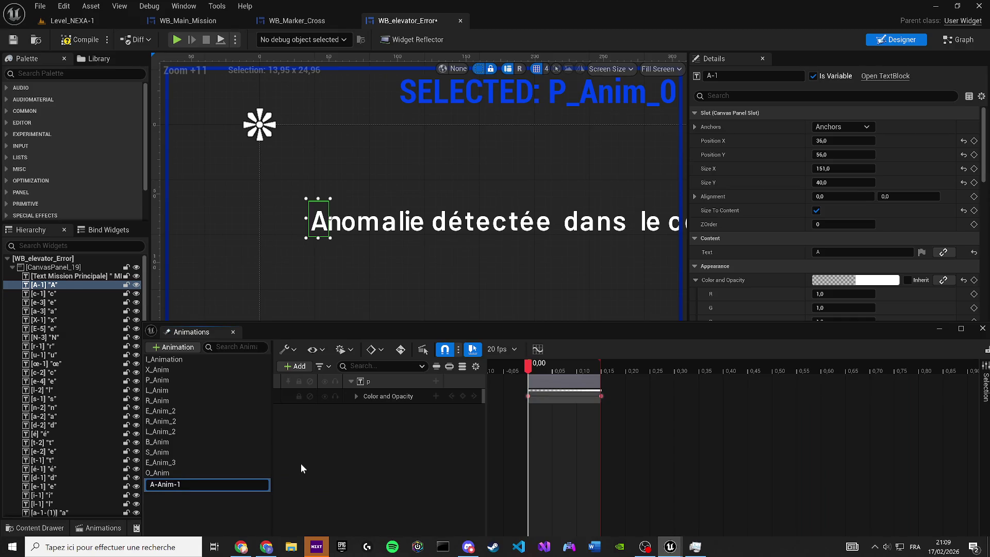
pyautogui.hotkey('ctrl', 'y')
# - Rebind the copied track to letter A-1 and expand its Color and Opacity channels at 0.00
pyautogui.rightClick(376, 379)
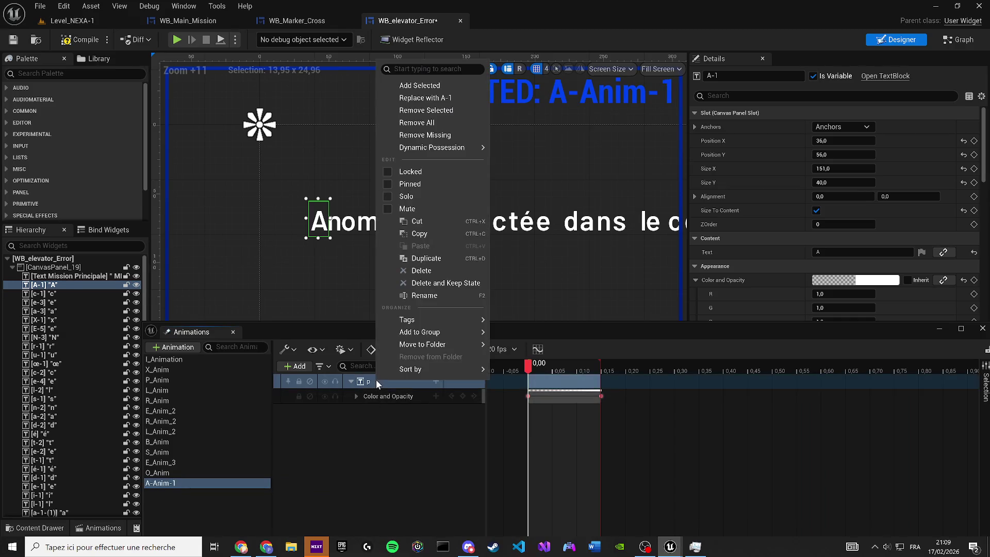
pyautogui.click(417, 98)
pyautogui.scroll(4, 323, 248)
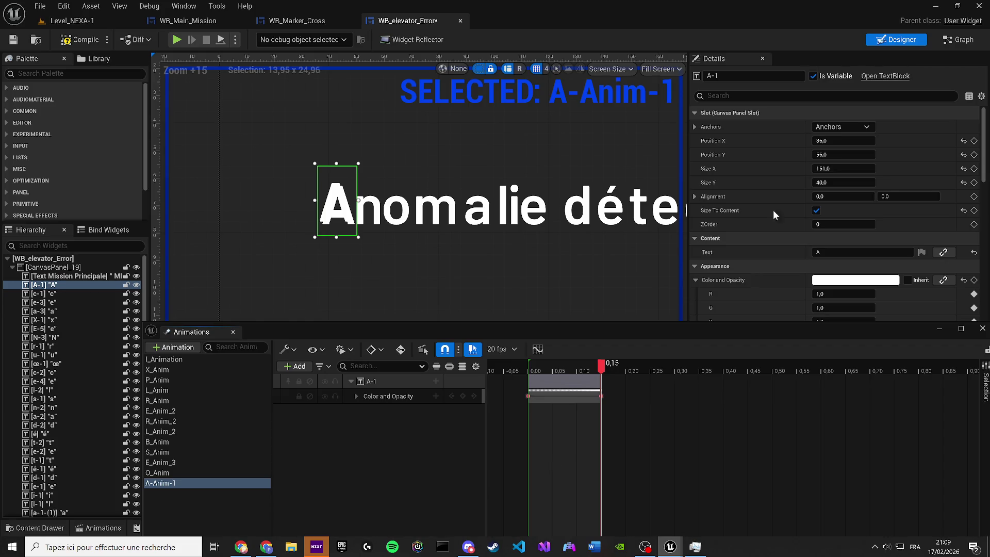
pyautogui.scroll(5, 383, 233)
pyautogui.click(356, 396)
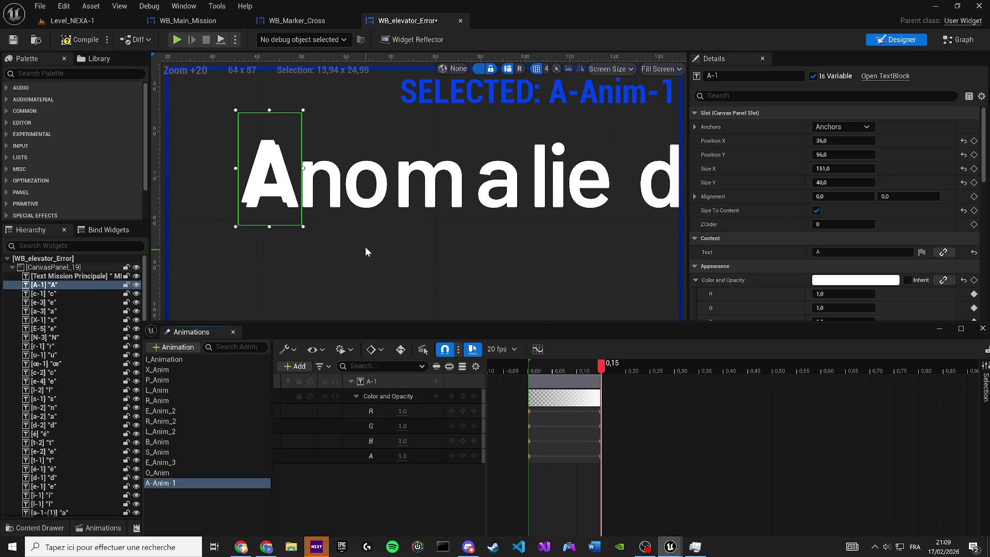
pyautogui.scroll(-2, 366, 253)
pyautogui.moveTo(569, 367); pyautogui.dragTo(519, 365)
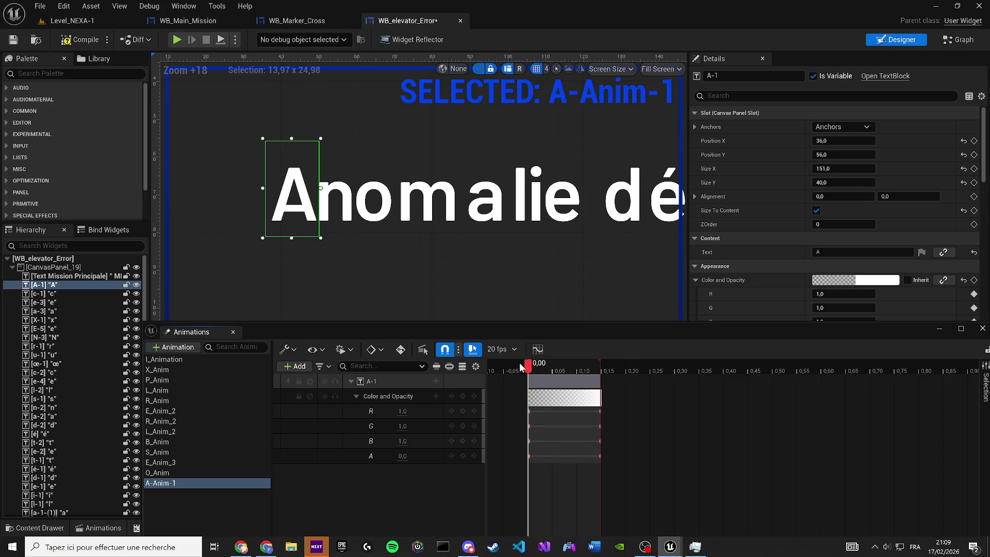
# - Key the letter's colour at zero opacity, save the widget, and open the EventGraph
pyautogui.click(839, 280)
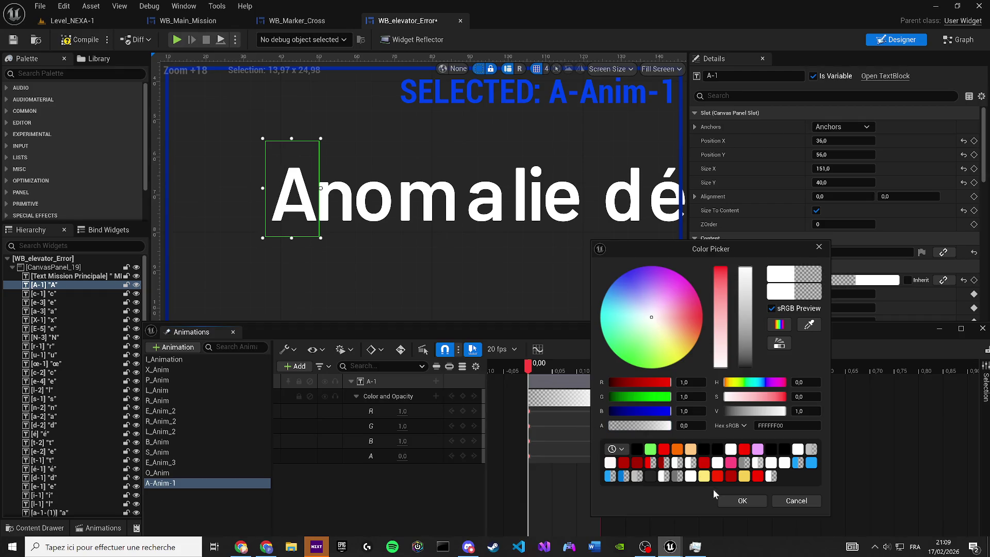
pyautogui.click(738, 501)
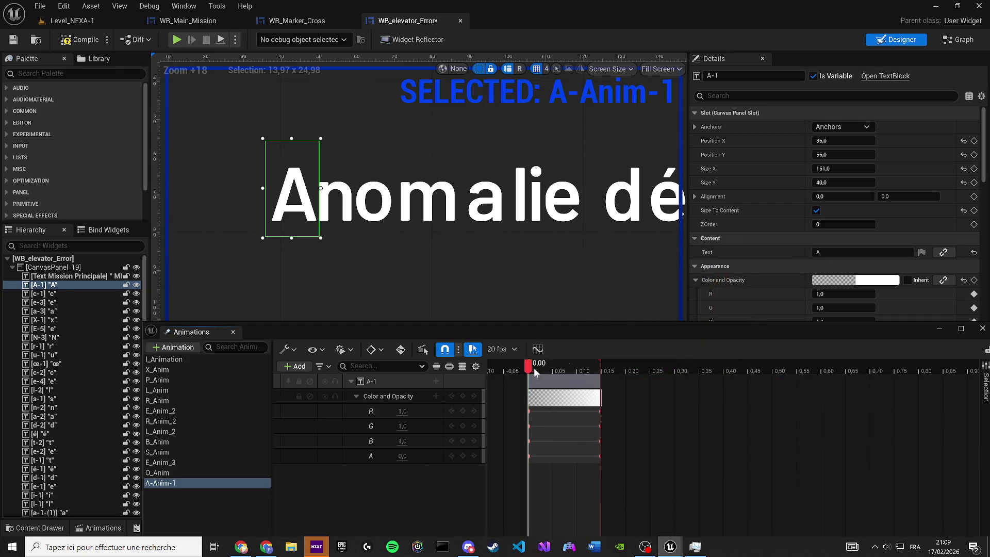
pyautogui.click(15, 41)
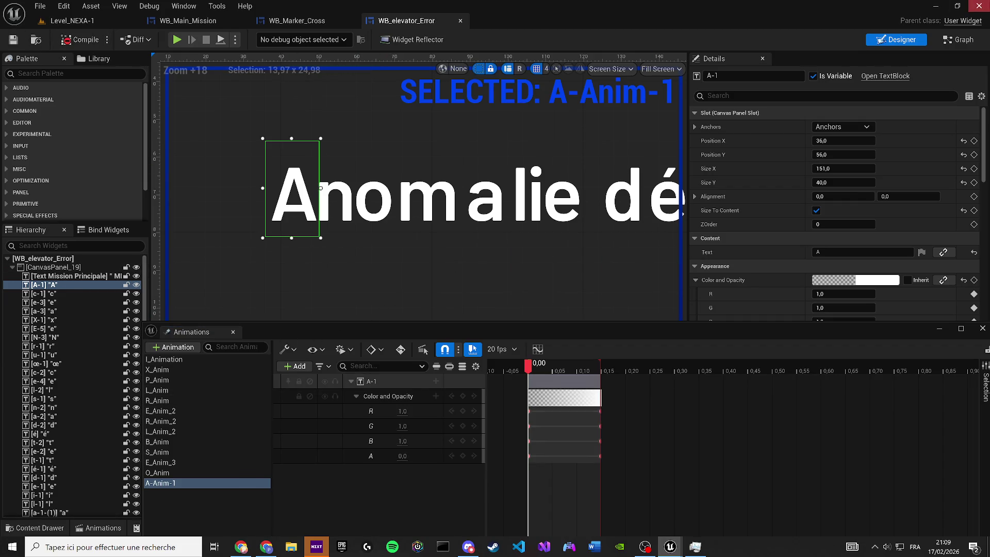
pyautogui.click(957, 41)
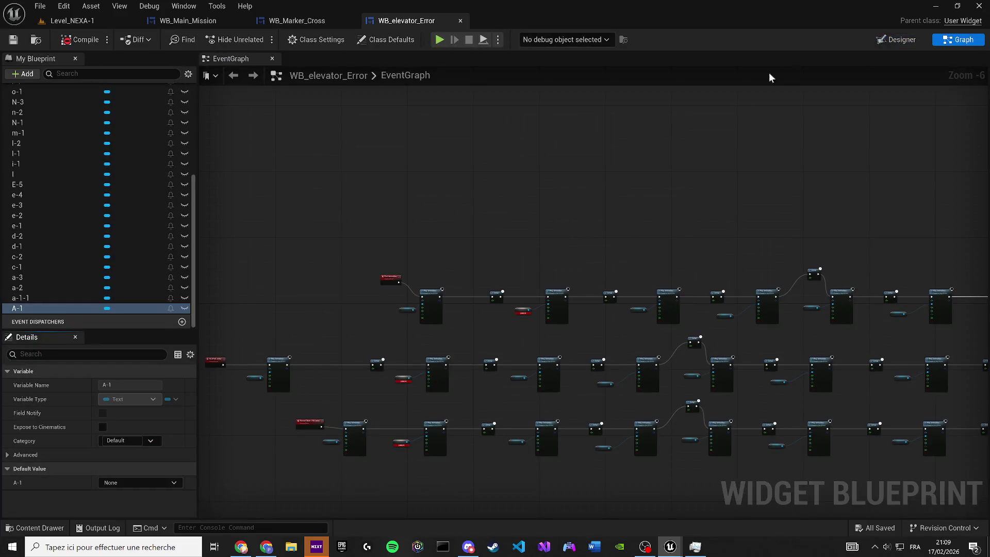
# - Back in the Designer, set the A letter's colour fully transparent in A-Anim-1
pyautogui.click(898, 40)
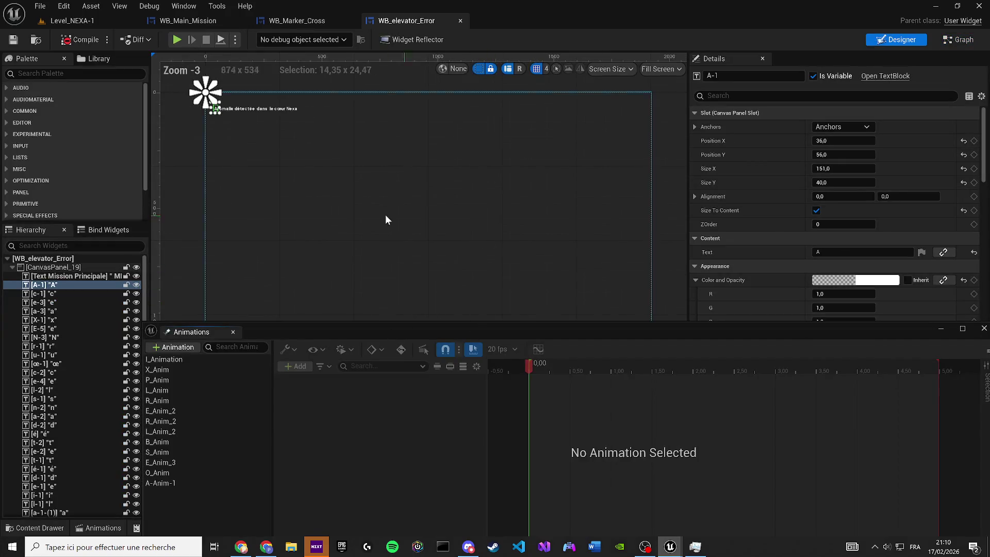
pyautogui.scroll(12, 392, 220)
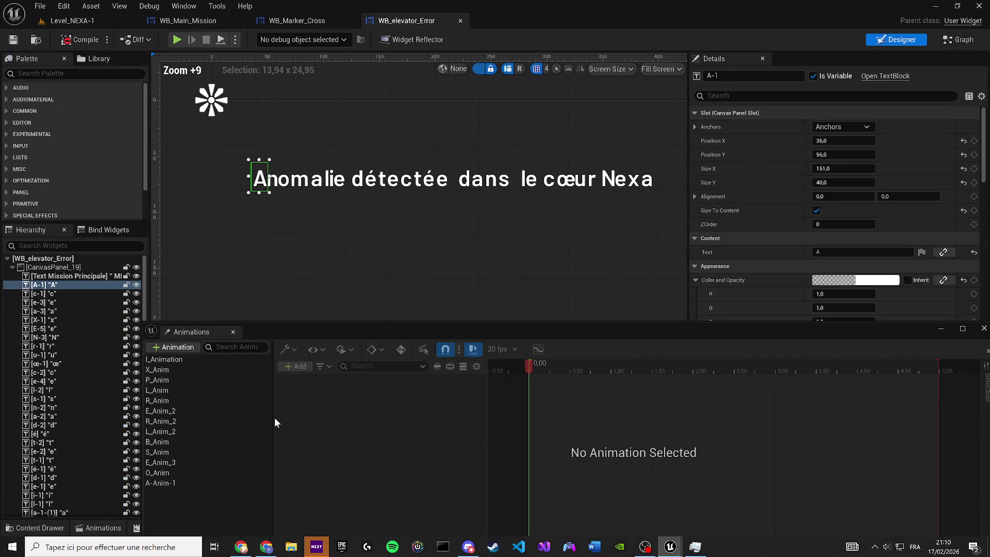
pyautogui.click(203, 484)
pyautogui.scroll(2, 387, 260)
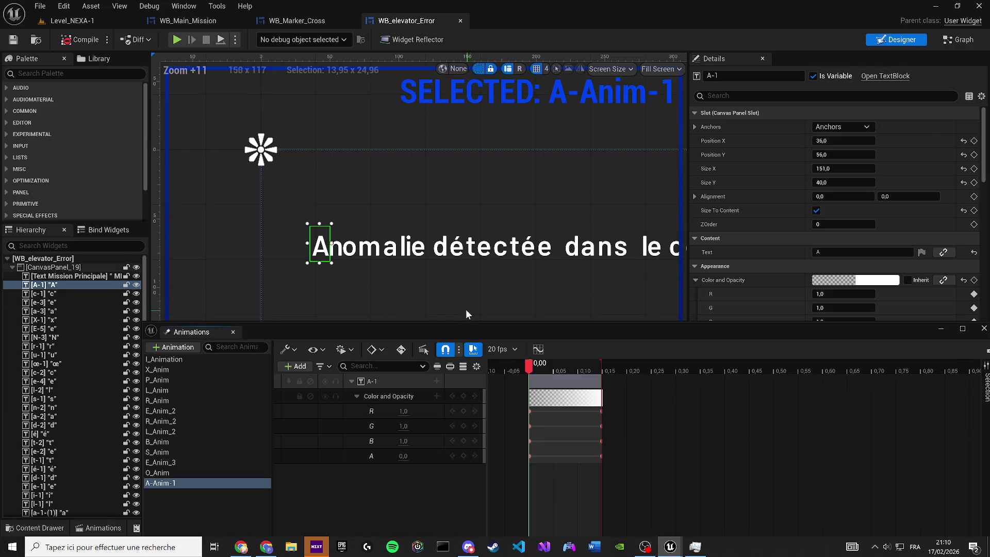
pyautogui.scroll(1, 466, 315)
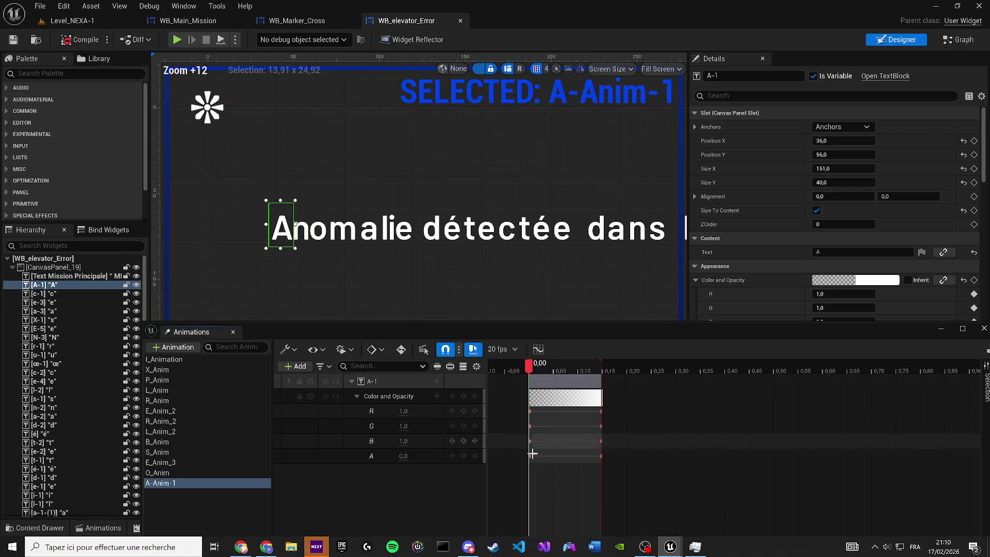
pyautogui.click(831, 285)
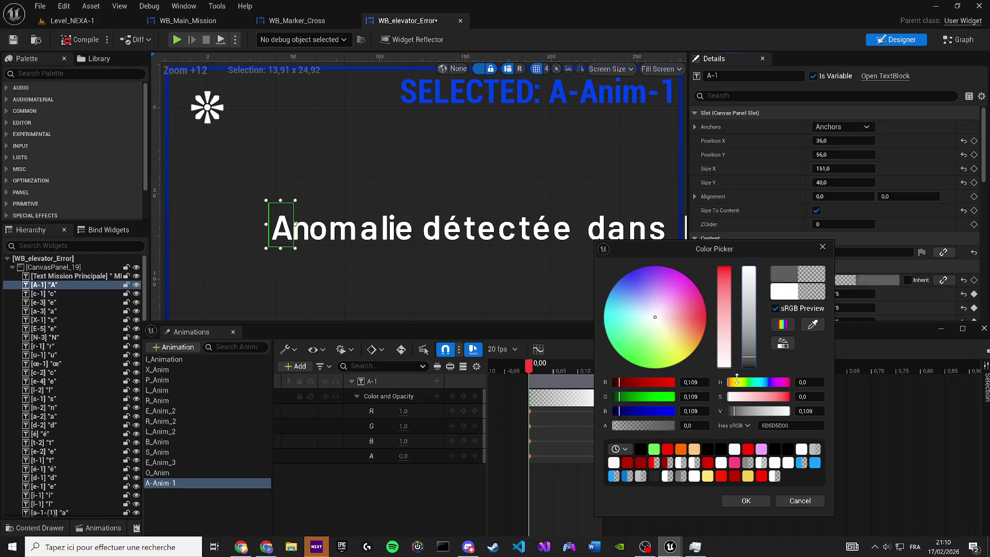
pyautogui.click(759, 505)
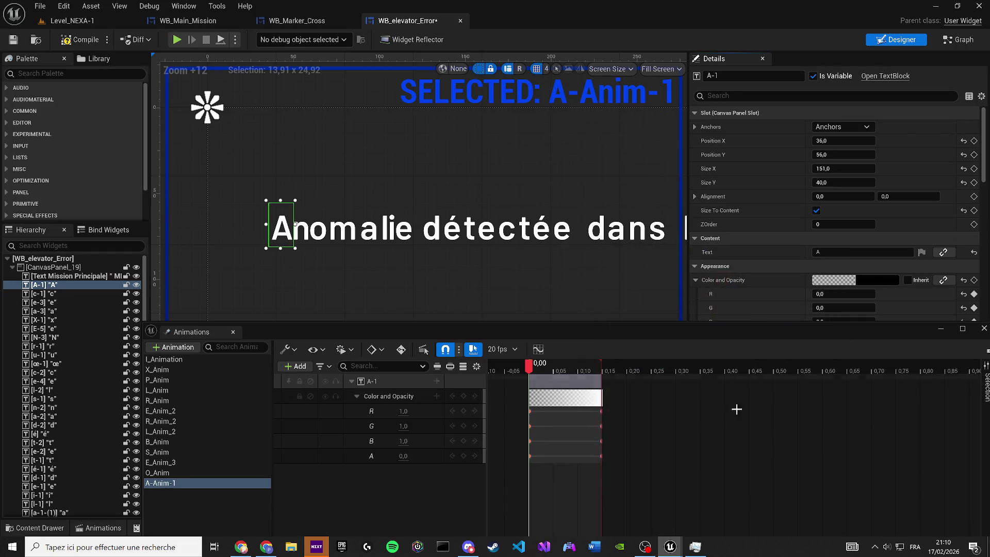
pyautogui.click(850, 279)
pyautogui.click(838, 248)
# - Filter Details by 'a' and try Render Opacity 0 at start, 1 at 0,15
pyautogui.click(760, 95)
pyautogui.write('a')
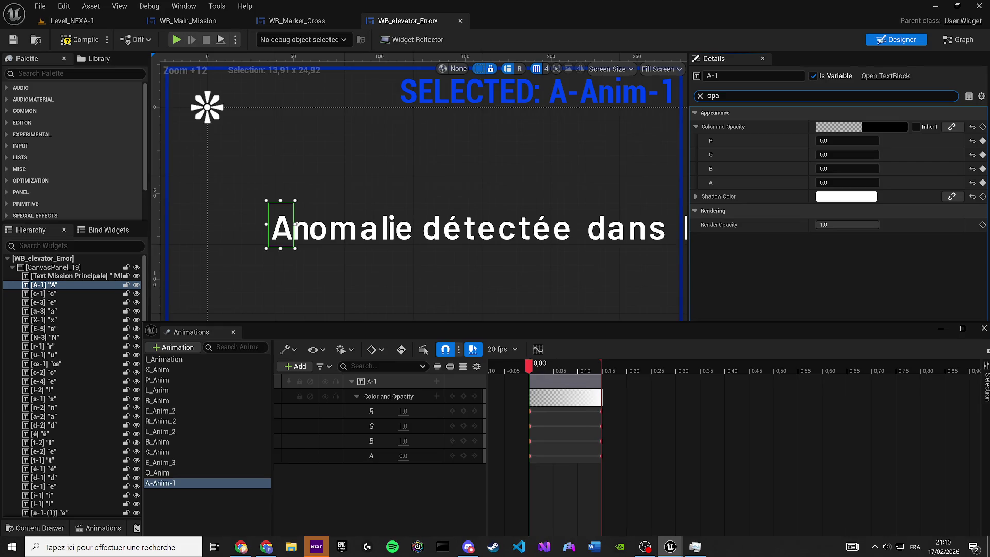
pyautogui.click(874, 220)
pyautogui.write('0')
pyautogui.press('Return')
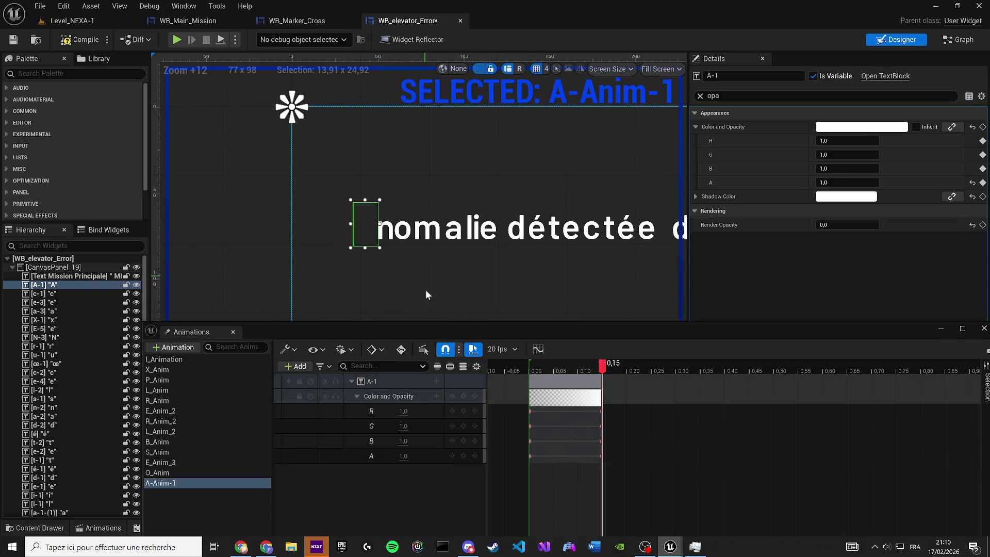
pyautogui.press('space')
pyautogui.moveTo(845, 225); pyautogui.dragTo(908, 225)
pyautogui.click(546, 456)
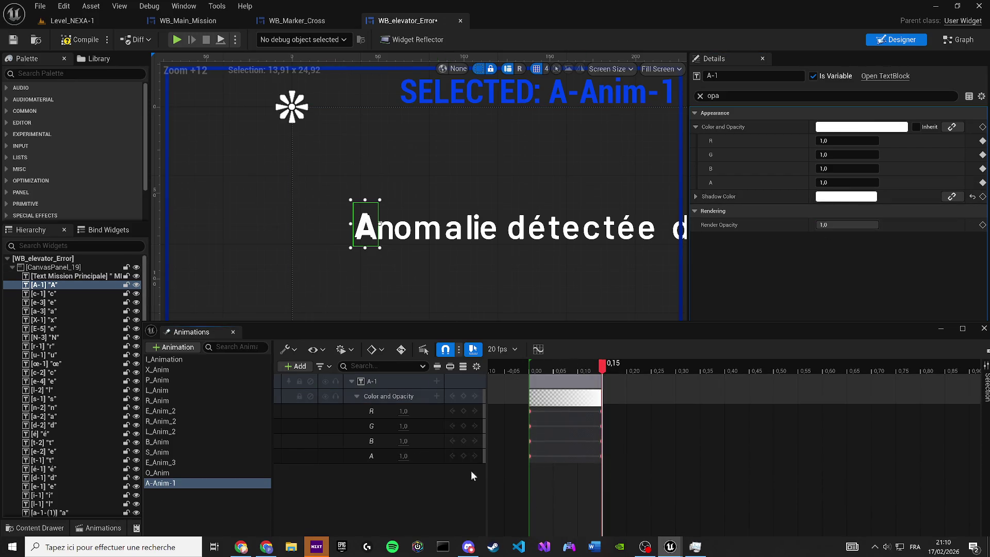
pyautogui.click(539, 498)
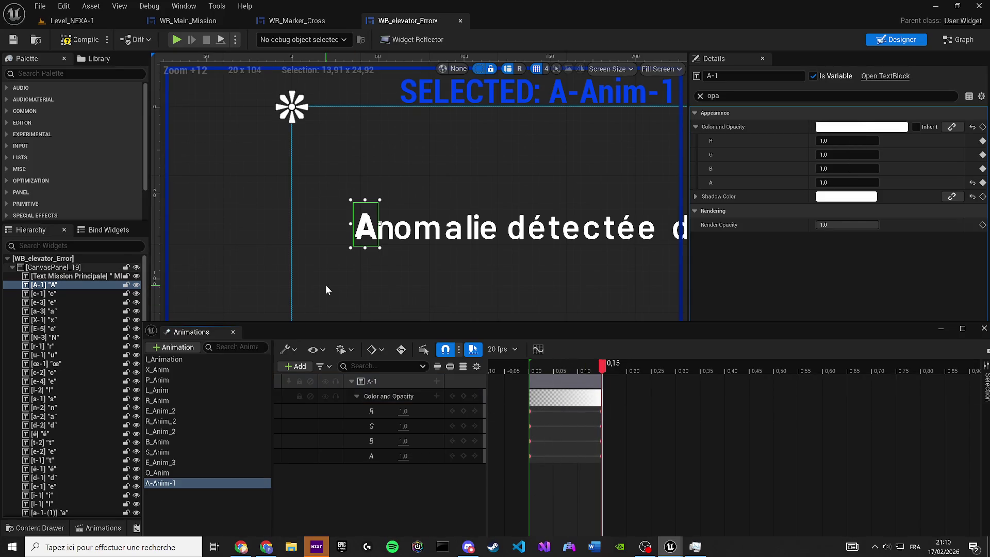
# - Make the A letter's colour fully transparent again, tweak its starting alpha, and close the Animations panel
pyautogui.scroll(2, 326, 285)
pyautogui.moveTo(396, 254); pyautogui.dragTo(299, 313)
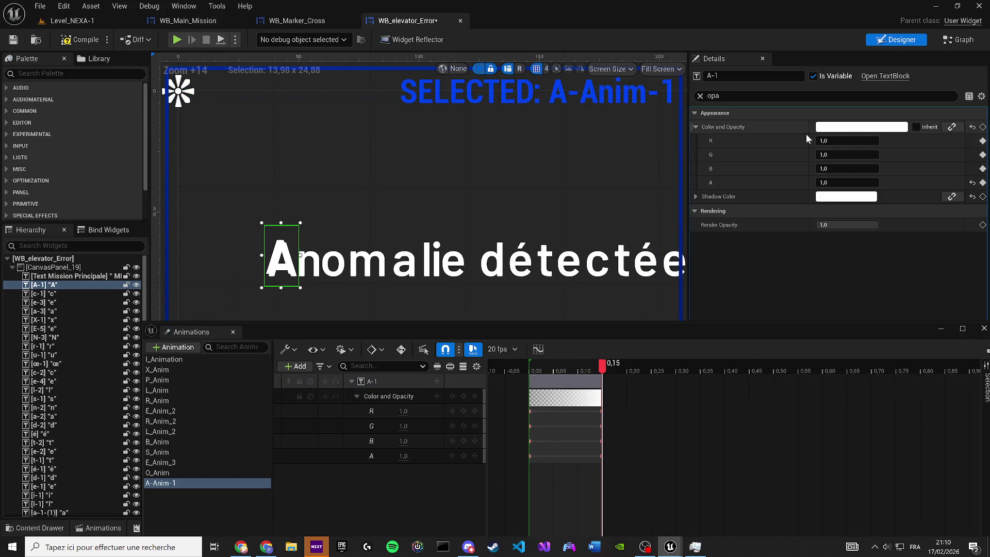
pyautogui.click(830, 127)
pyautogui.moveTo(679, 315); pyautogui.dragTo(600, 318)
pyautogui.click(756, 385)
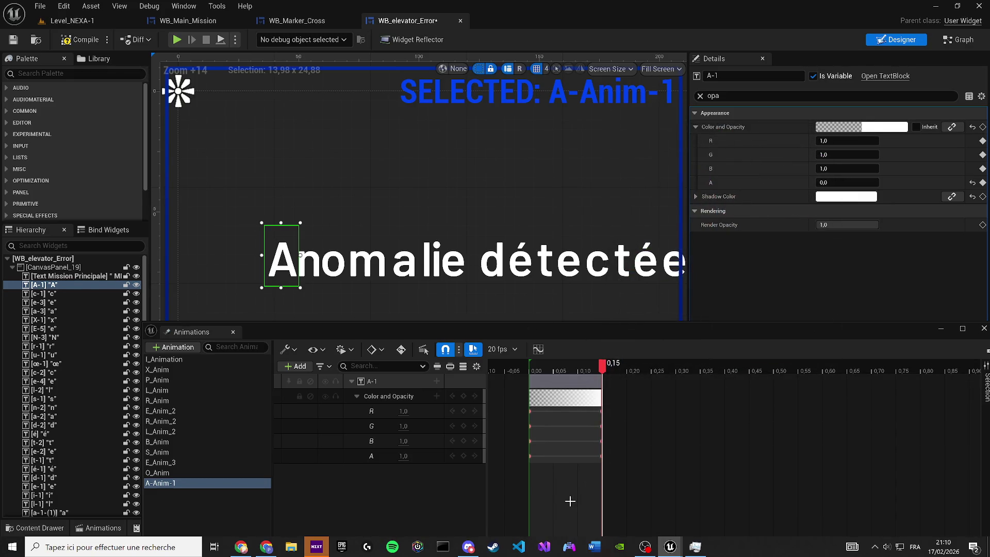
pyautogui.scroll(5, 259, 249)
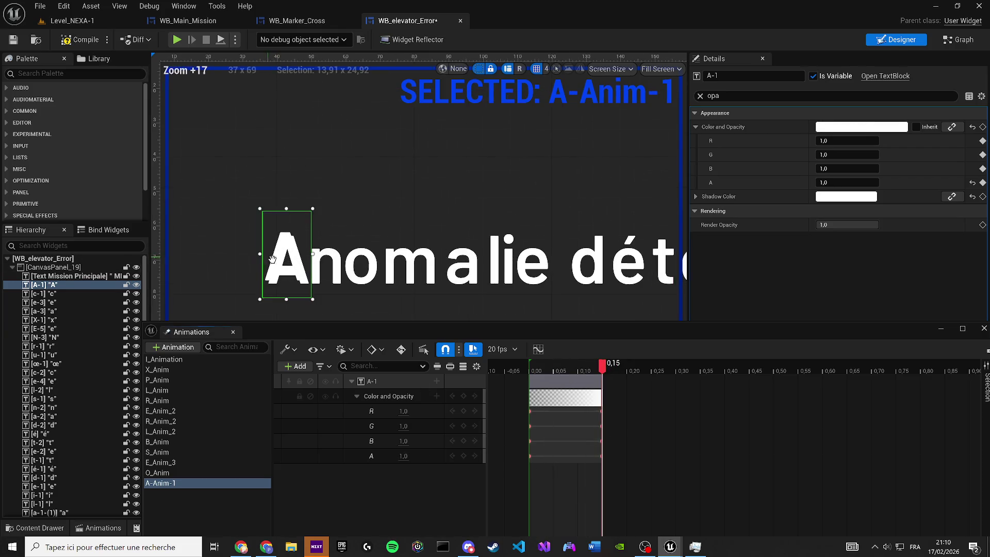
pyautogui.moveTo(600, 366)
pyautogui.mouseDown()
pyautogui.moveTo(523, 362)
pyautogui.moveTo(542, 356)
pyautogui.mouseUp()
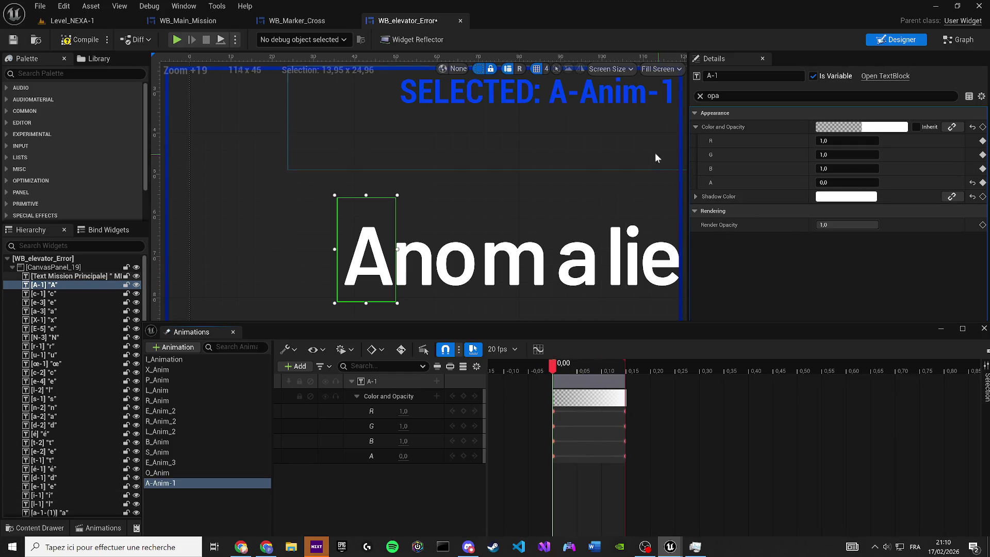
pyautogui.moveTo(830, 183)
pyautogui.mouseDown()
pyautogui.moveTo(856, 183)
pyautogui.moveTo(774, 183)
pyautogui.moveTo(846, 183)
pyautogui.mouseUp()
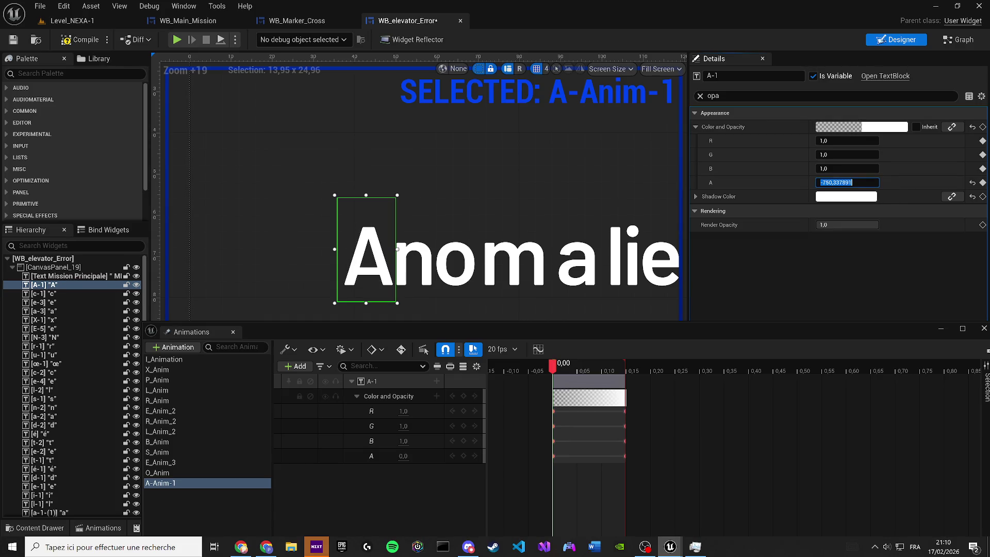
pyautogui.click(700, 95)
pyautogui.click(376, 283)
pyautogui.click(233, 332)
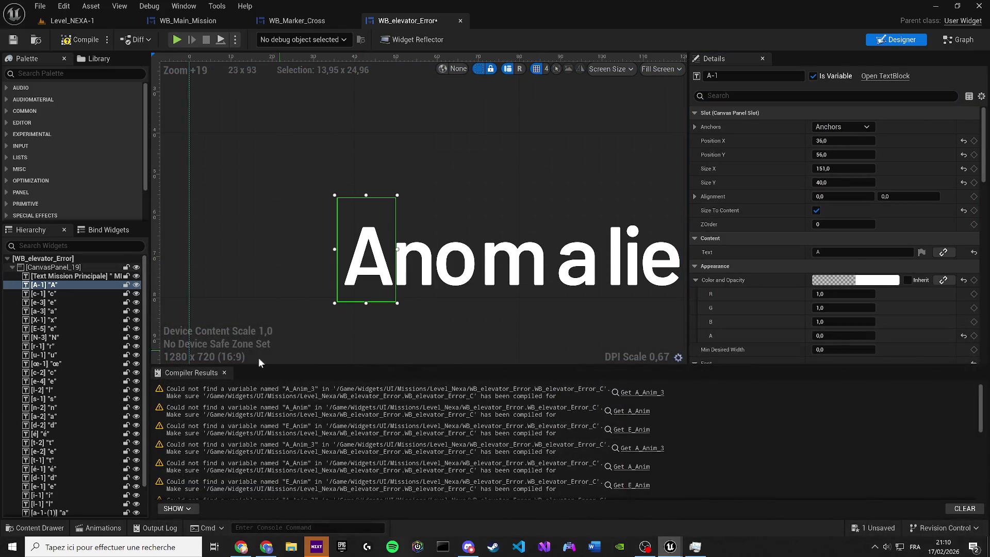
# - Set the A letter's Render Opacity to 0 in Details
pyautogui.click(850, 283)
pyautogui.click(840, 247)
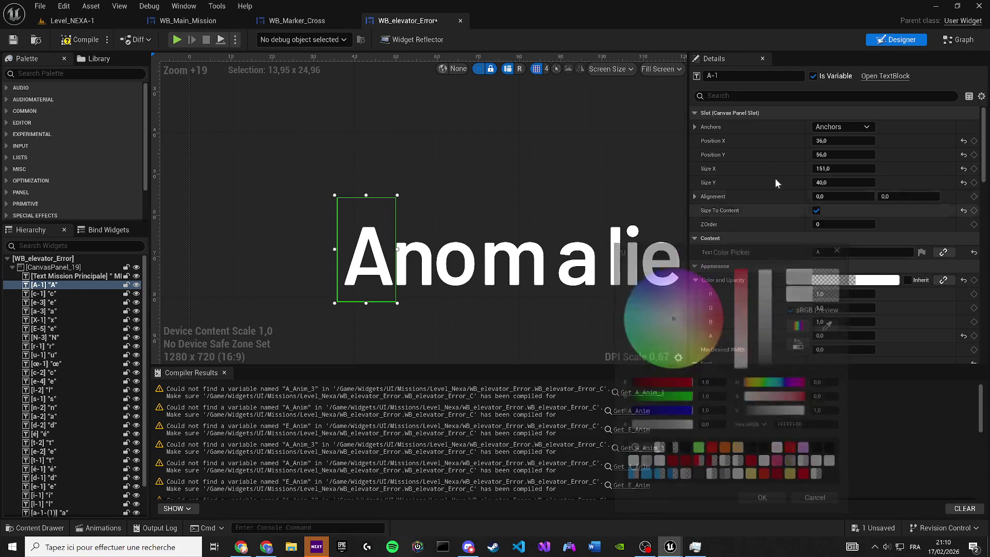
pyautogui.write('opa')
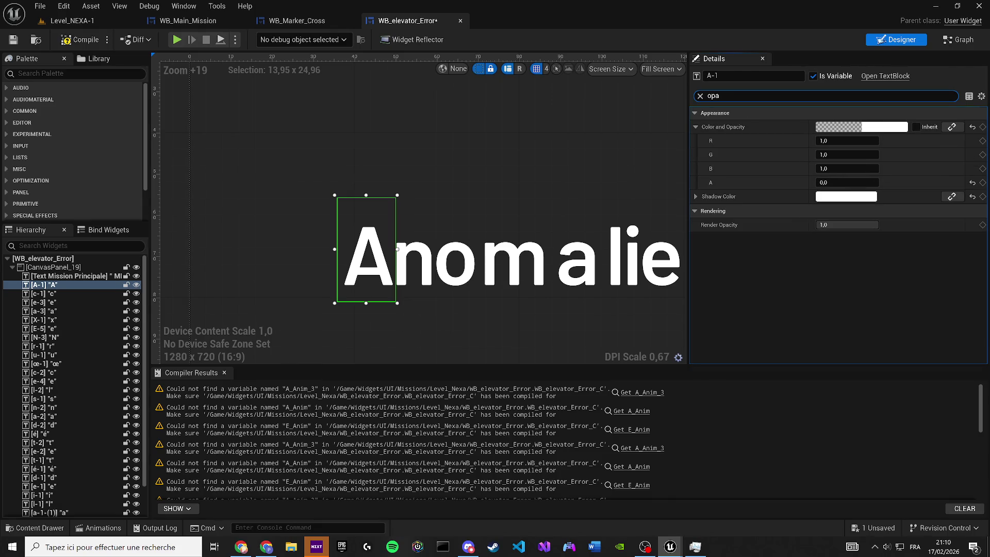
pyautogui.click(849, 224)
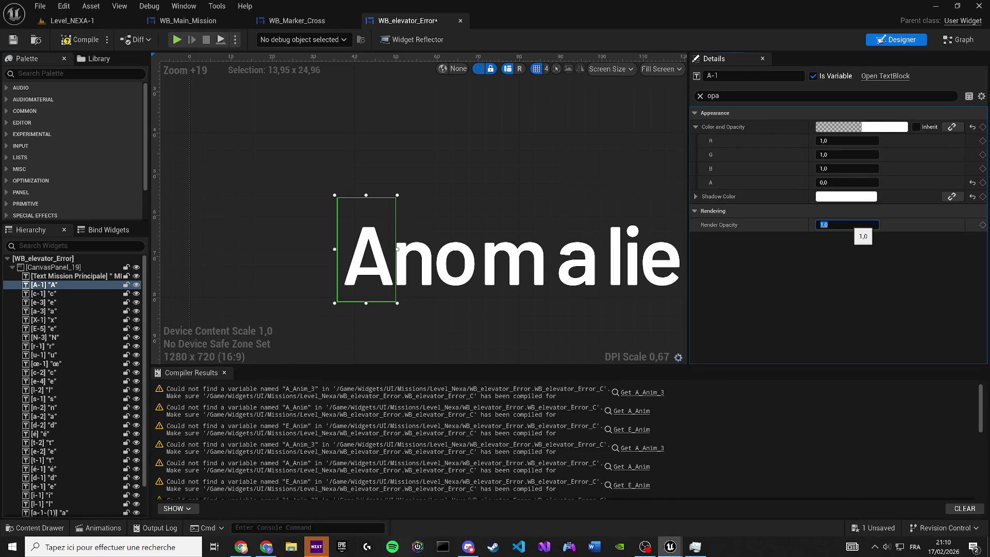
pyautogui.write('0')
pyautogui.press('Return')
# - Reopen Animations and key A-Anim-1's Render Opacity at 0 at 0.00 and 1 at 0,15
pyautogui.click(186, 6)
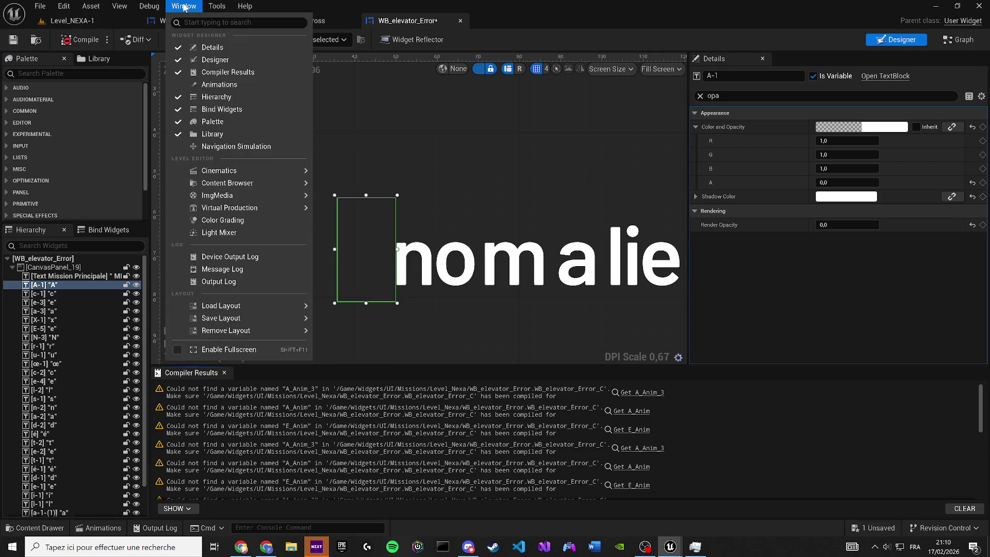
pyautogui.click(204, 86)
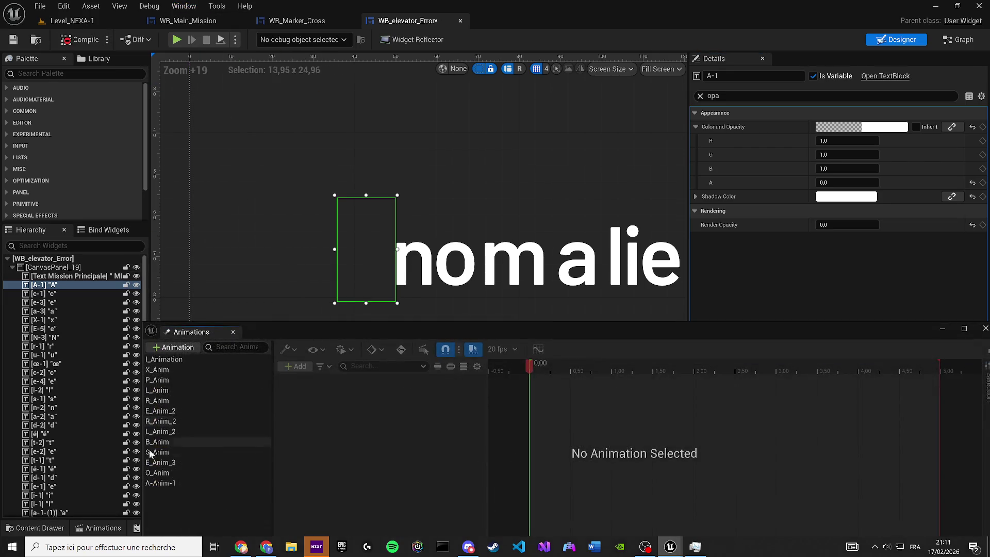
pyautogui.click(162, 483)
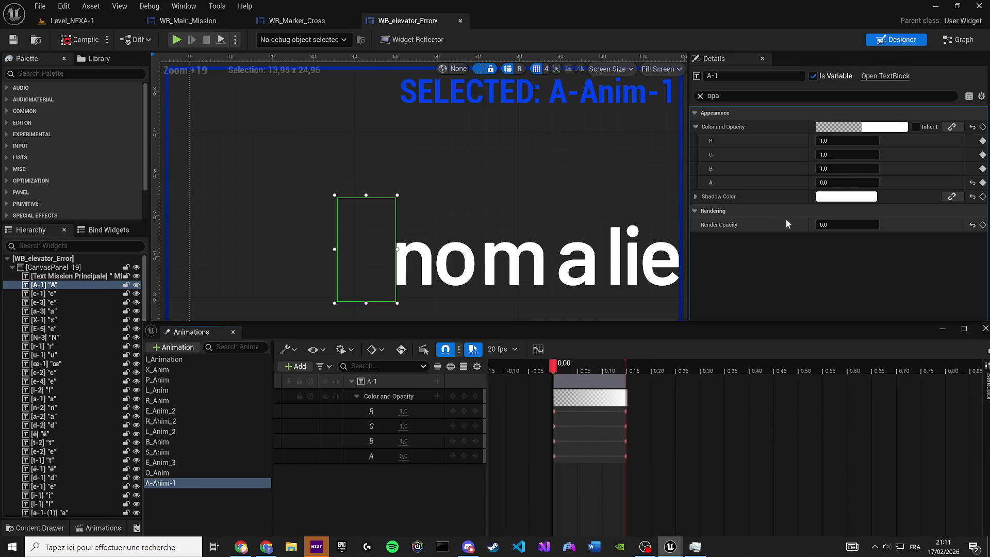
pyautogui.click(982, 226)
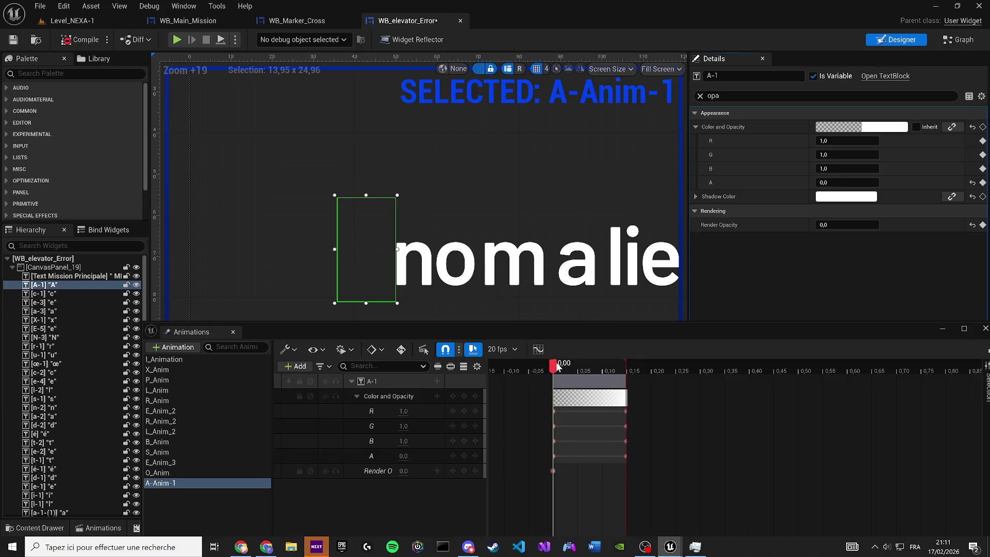
pyautogui.moveTo(553, 366); pyautogui.dragTo(626, 379)
pyautogui.moveTo(835, 226); pyautogui.dragTo(887, 227)
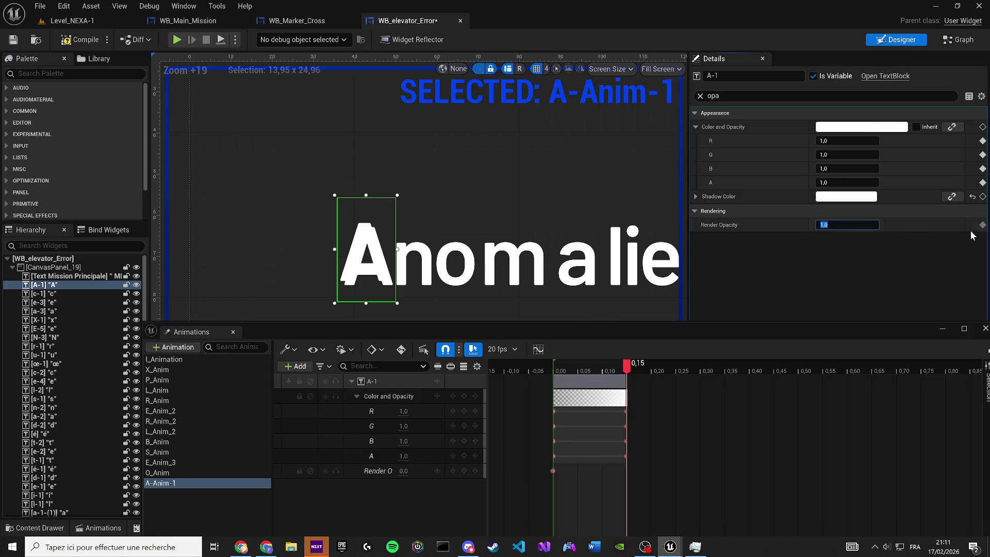
pyautogui.click(983, 225)
pyautogui.moveTo(646, 370)
pyautogui.mouseDown()
pyautogui.moveTo(555, 364)
pyautogui.moveTo(626, 370)
pyautogui.moveTo(559, 462)
pyautogui.mouseUp()
# - Delete the Color and Opacity track and preview the Render Opacity fade-in
pyautogui.click(371, 396)
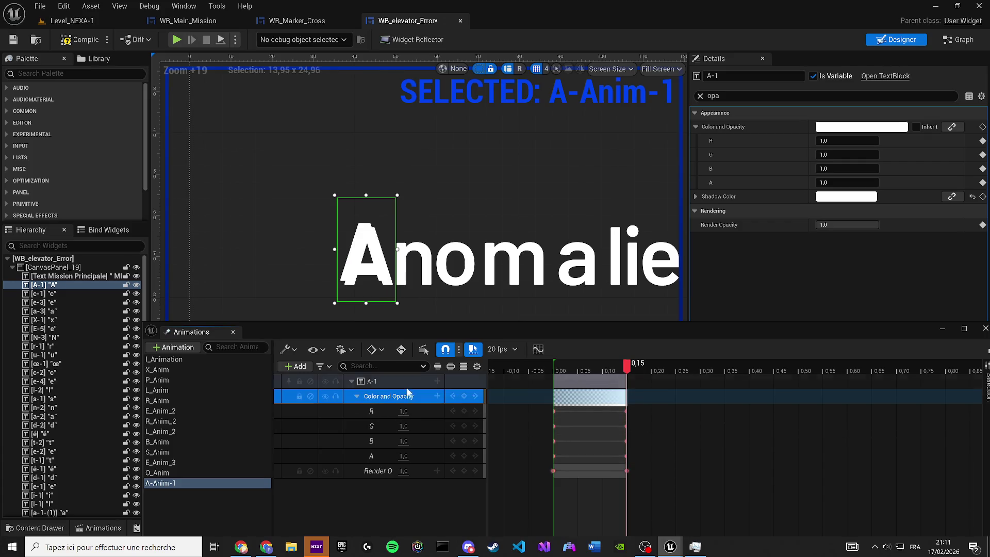
pyautogui.press('Delete')
pyautogui.moveTo(560, 368); pyautogui.dragTo(626, 368)
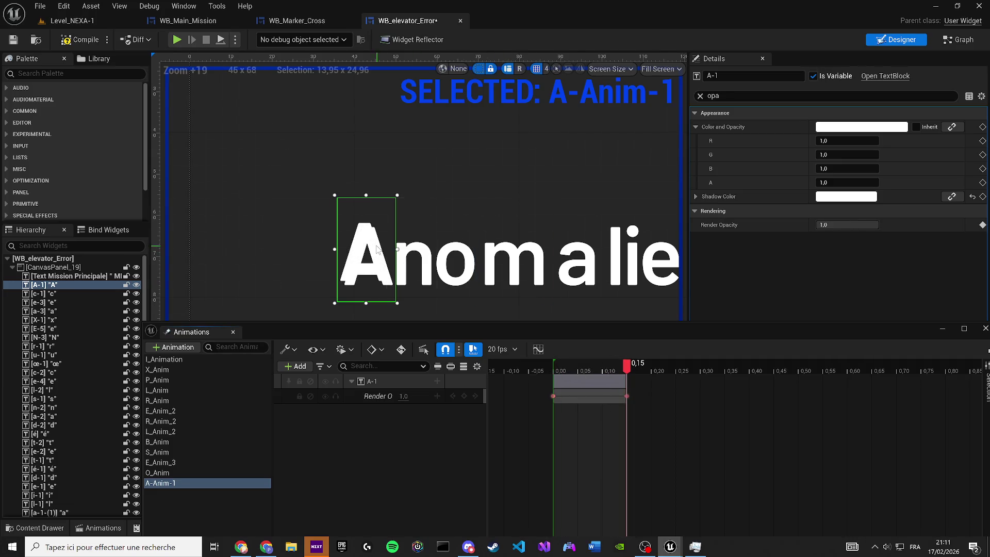
pyautogui.scroll(1, 356, 247)
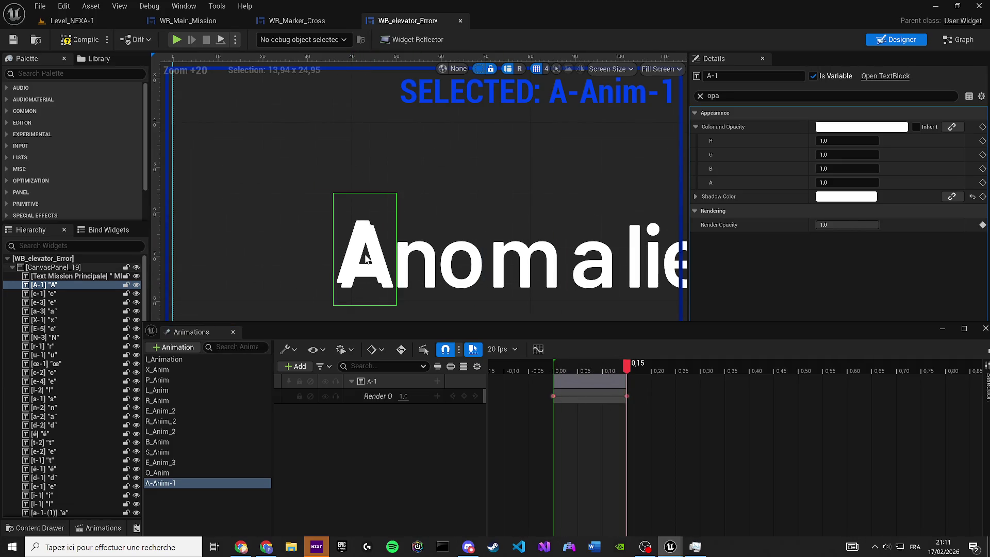
pyautogui.moveTo(848, 182); pyautogui.dragTo(696, 307)
pyautogui.moveTo(617, 365)
pyautogui.mouseDown()
pyautogui.moveTo(557, 367)
pyautogui.moveTo(634, 368)
pyautogui.mouseUp()
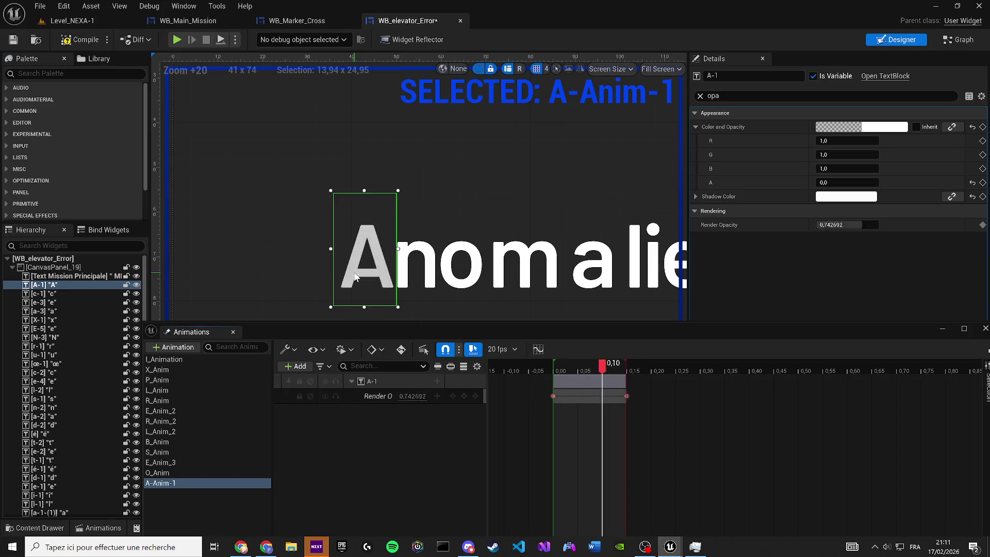
pyautogui.scroll(-5, 369, 272)
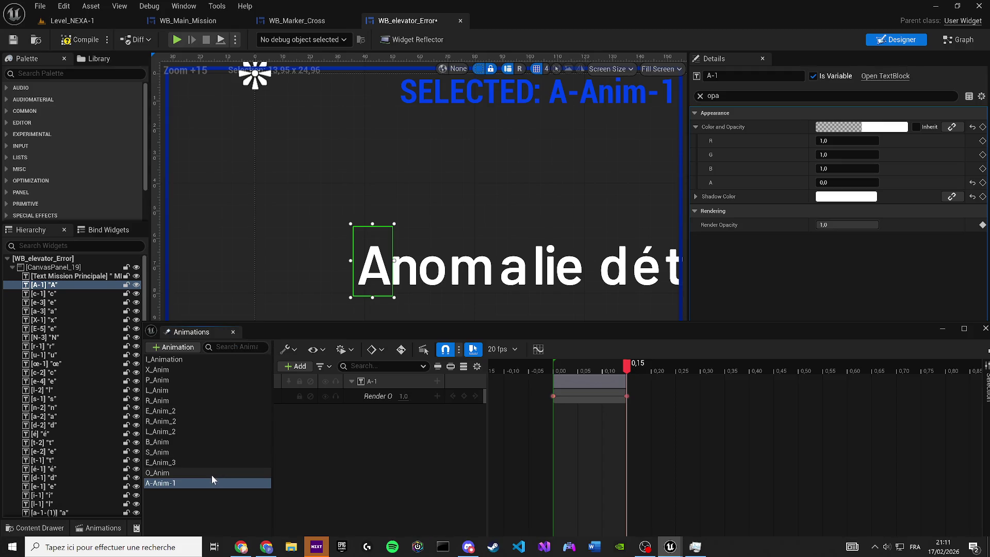
# - Confirm the A-Anim-1 name and switch to the widget's event graph
pyautogui.doubleClick(195, 484)
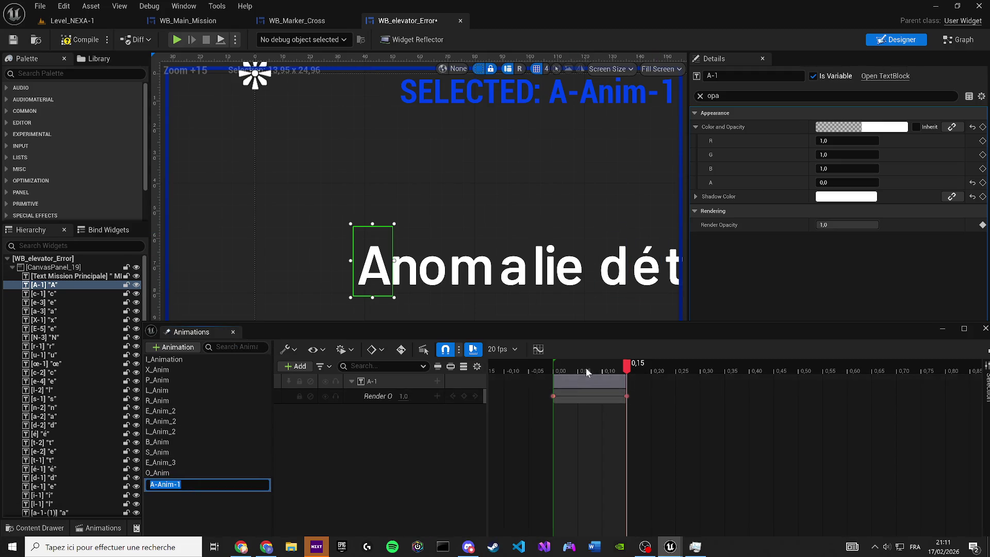
pyautogui.press('Return')
pyautogui.click(960, 39)
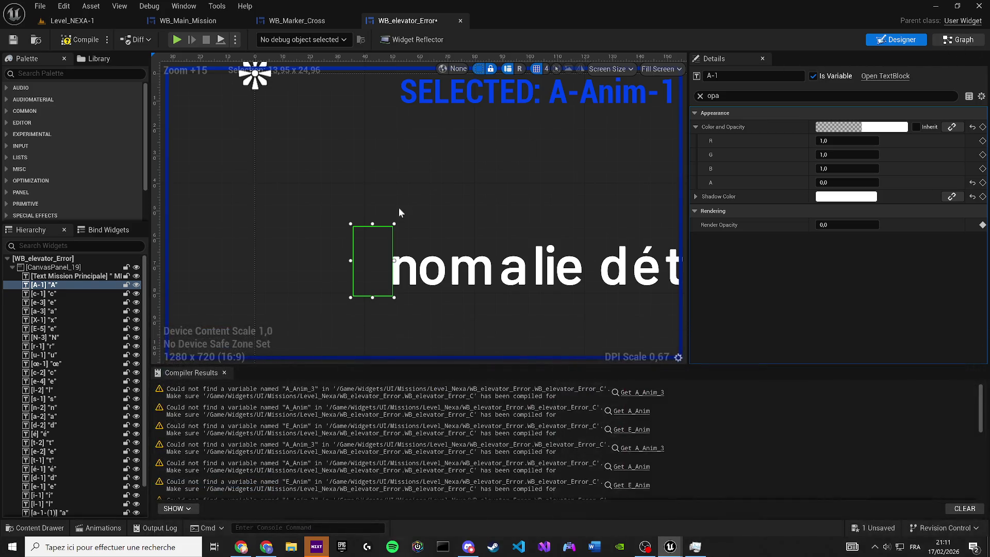
# - Put an A-1 animation node in the First Animation chain, wired to Play Animation's In Animation
pyautogui.scroll(5, 401, 311)
pyautogui.moveTo(350, 319); pyautogui.dragTo(280, 302)
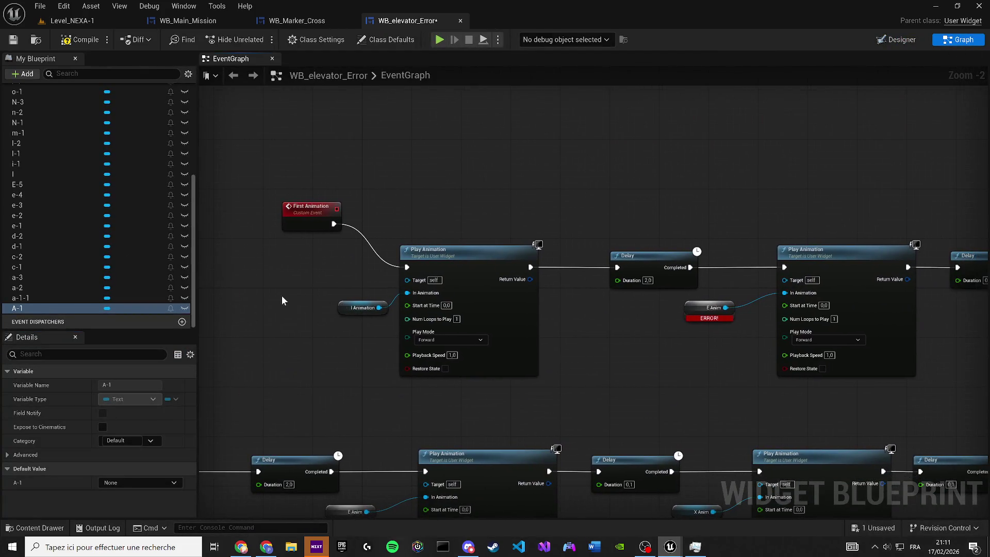
pyautogui.moveTo(49, 306)
pyautogui.mouseDown()
pyautogui.moveTo(315, 326)
pyautogui.moveTo(344, 317)
pyautogui.mouseUp()
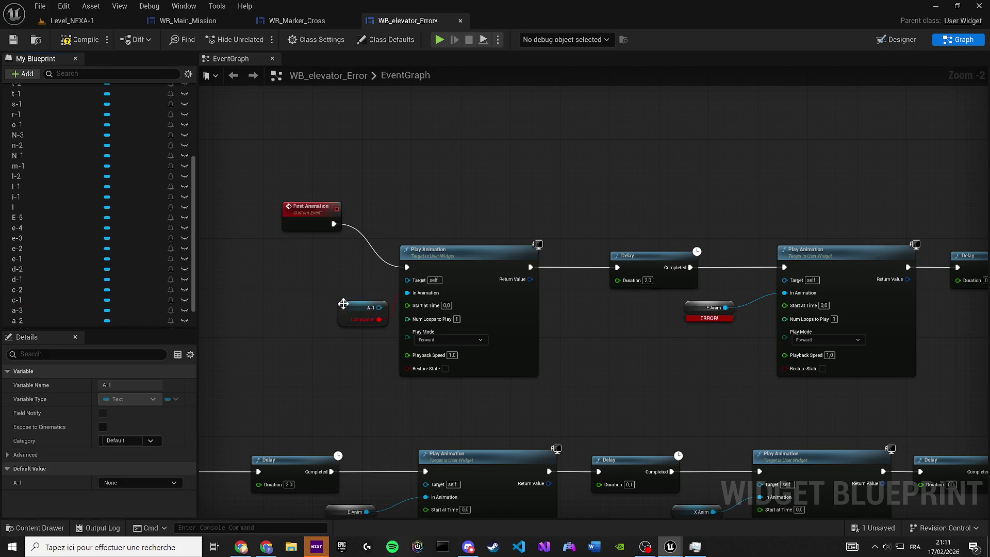
pyautogui.keyDown('alt'); pyautogui.click(379, 318); pyautogui.keyUp('alt')
pyautogui.moveTo(379, 307); pyautogui.dragTo(417, 302)
pyautogui.click(373, 310)
# - Replace the A-1 node with the A-Anim-1 variable from the Animations category
pyautogui.scroll(5, 77, 206)
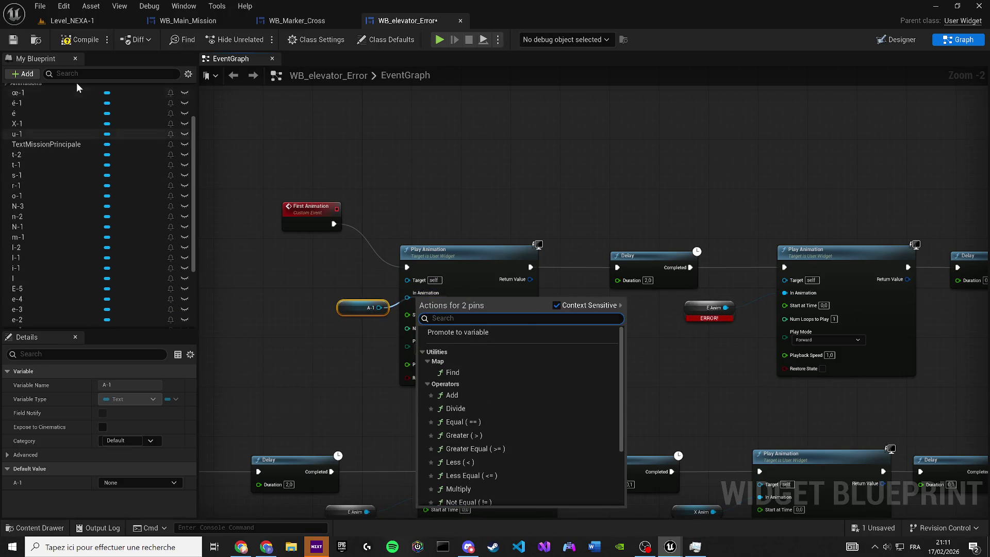
pyautogui.click(10, 165)
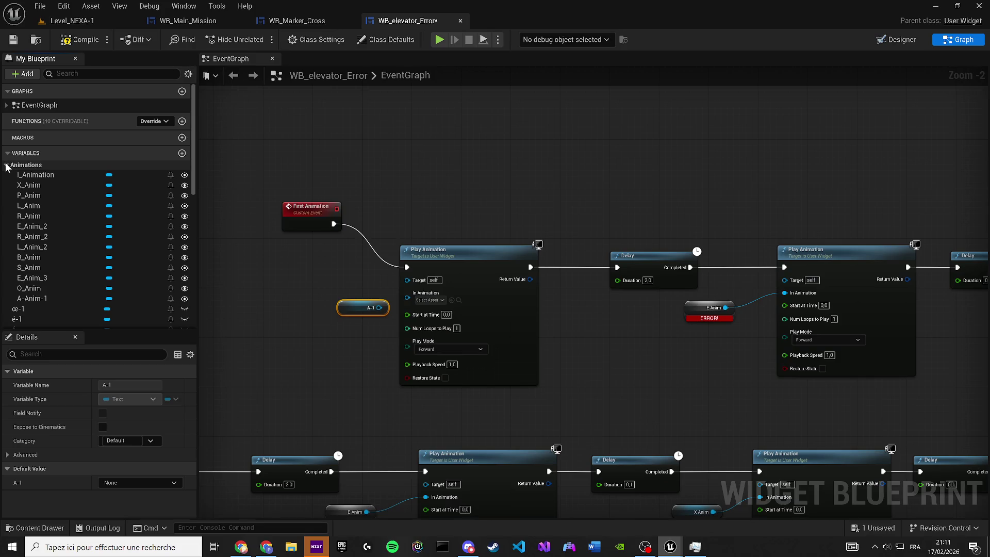
pyautogui.moveTo(61, 298)
pyautogui.mouseDown()
pyautogui.moveTo(360, 311)
pyautogui.moveTo(347, 309)
pyautogui.moveTo(428, 302)
pyautogui.mouseUp()
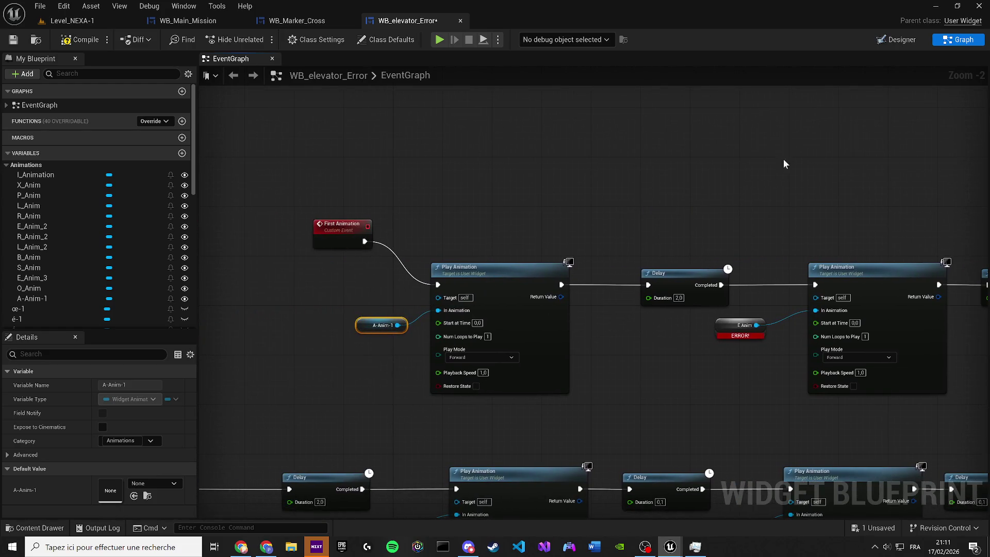
pyautogui.click(902, 41)
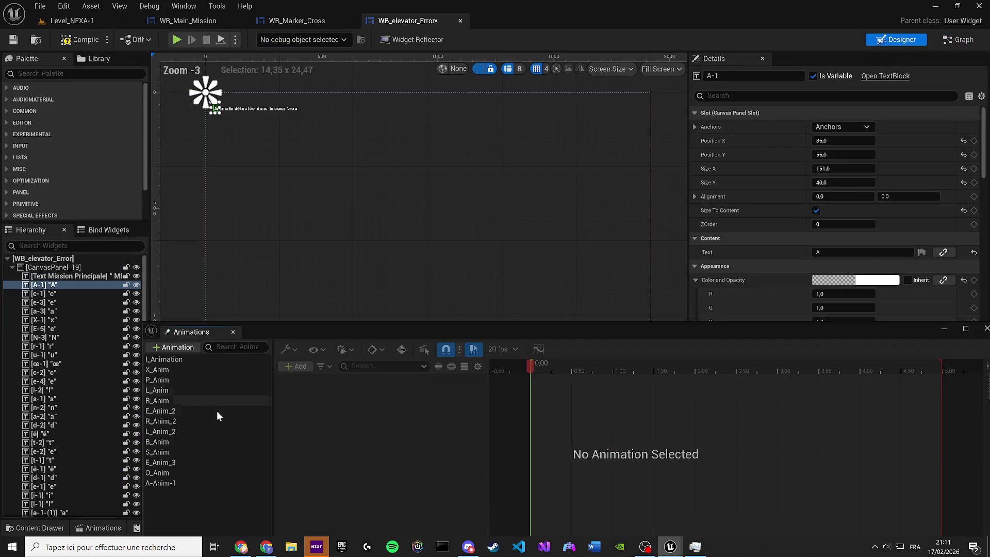
# - Zoom the Designer canvas onto the text and select the letter n and o widgets
pyautogui.scroll(-1, 416, 224)
pyautogui.scroll(9, 383, 197)
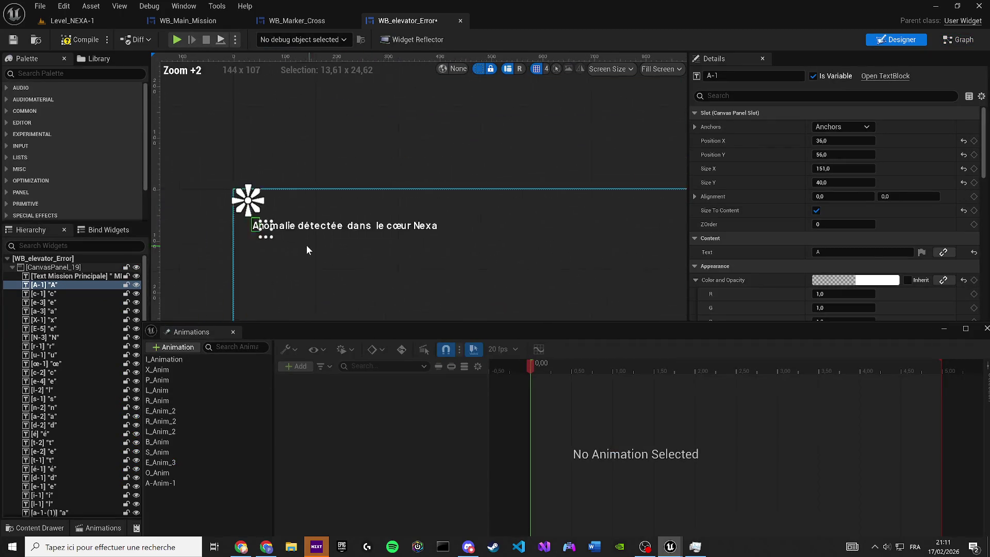
pyautogui.scroll(3, 310, 265)
pyautogui.click(321, 228)
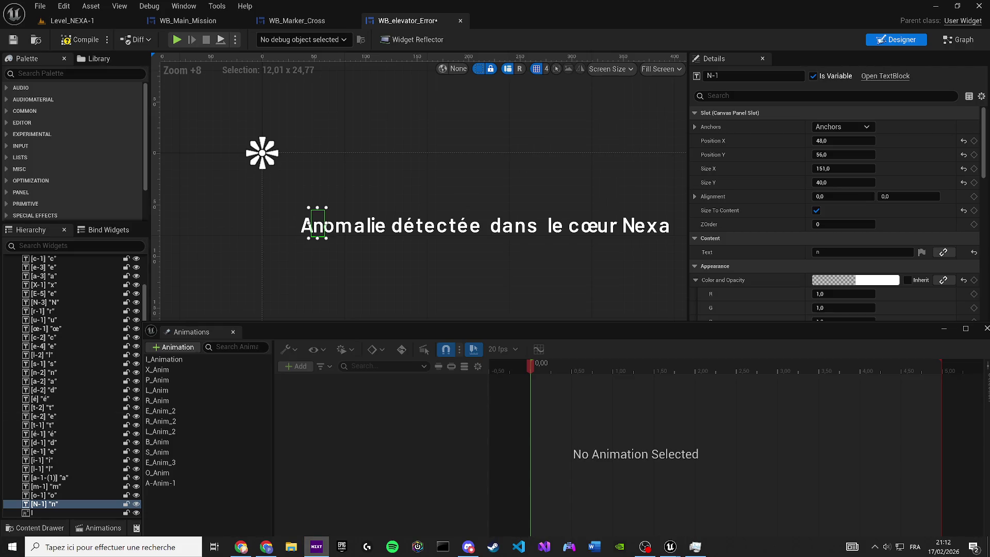
pyautogui.click(542, 537)
pyautogui.moveTo(670, 551)
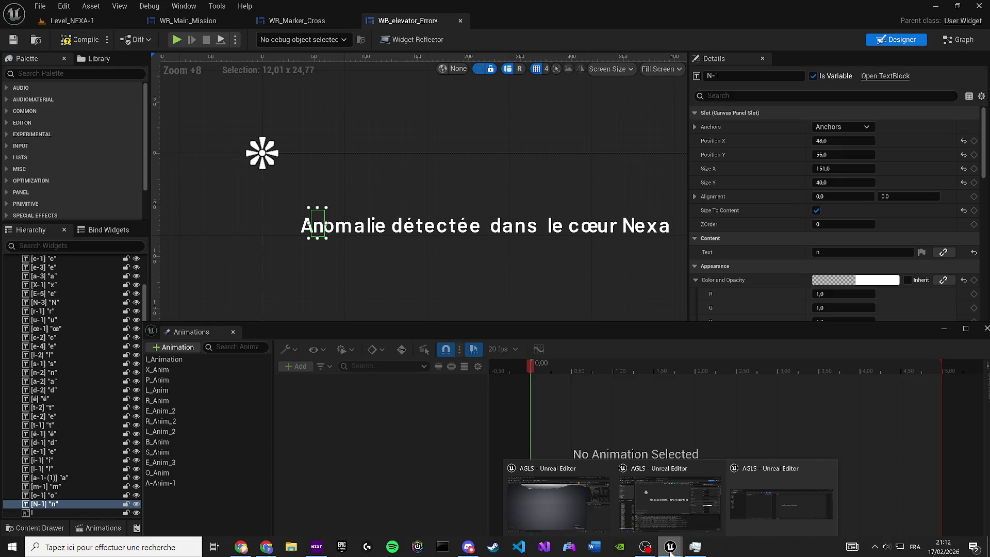
pyautogui.click(514, 492)
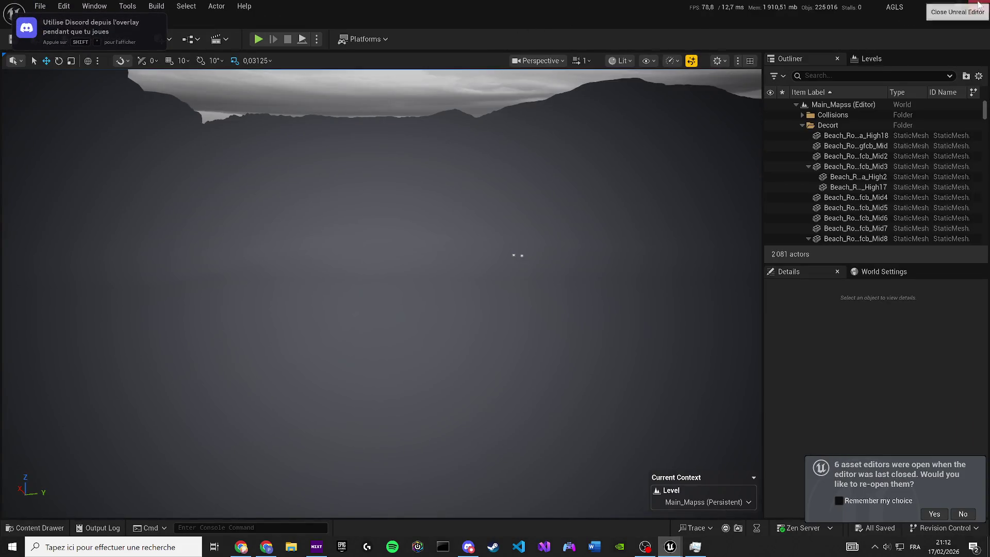
pyautogui.hotkey('alt', 'Tab')
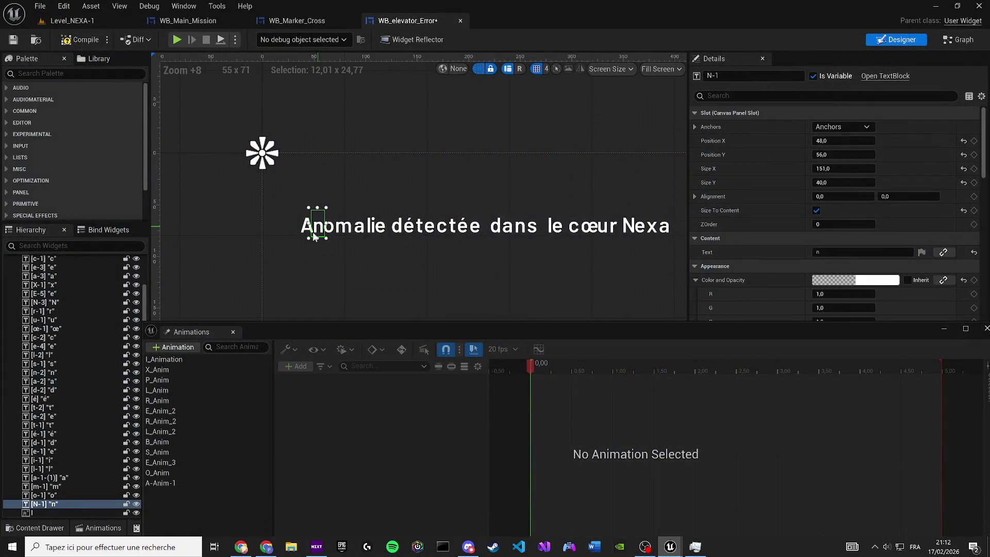
pyautogui.scroll(3, 311, 293)
pyautogui.click(359, 246)
pyautogui.scroll(2, 363, 259)
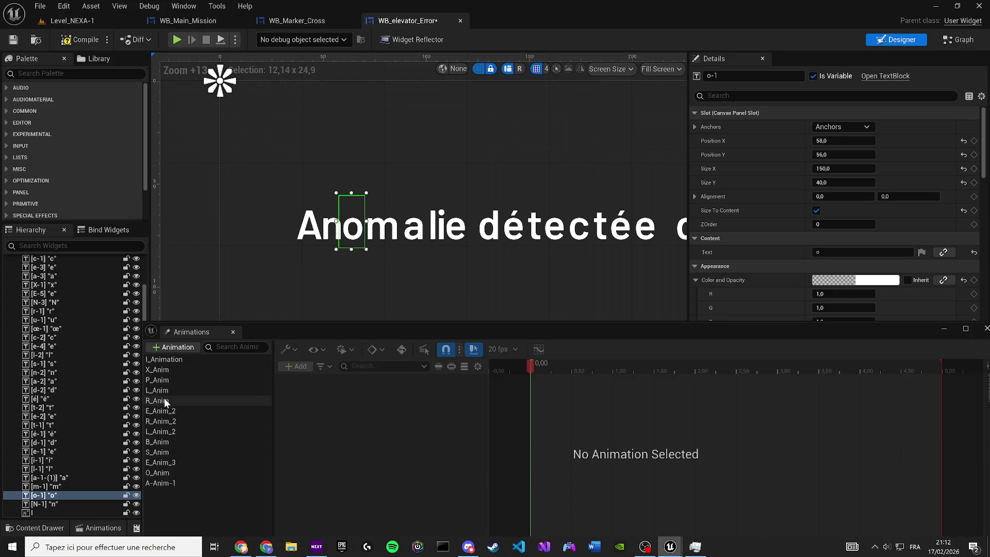
# - Look through the I_Animation, X_Anim and A-Anim-1 animations, then open O_Anim
pyautogui.click(165, 359)
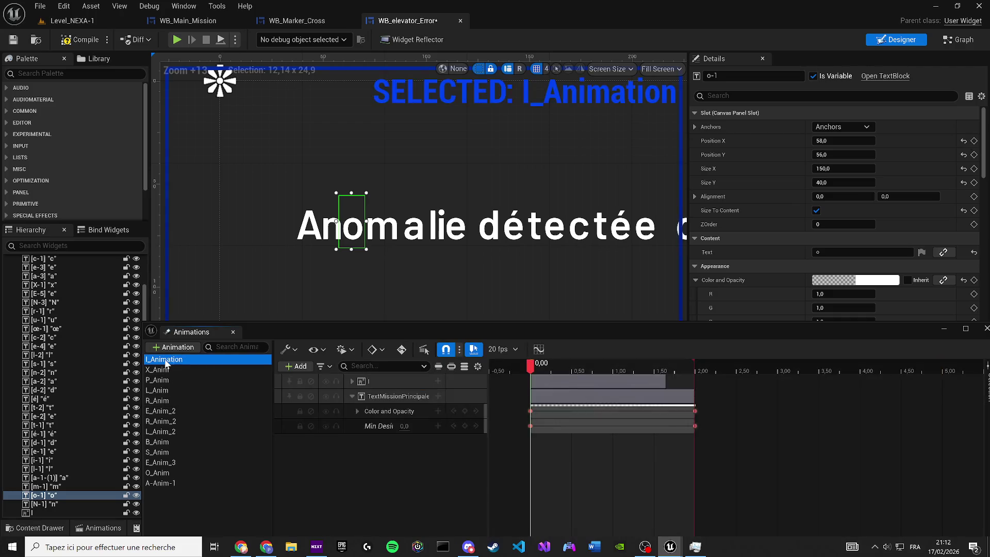
pyautogui.moveTo(529, 368)
pyautogui.mouseDown()
pyautogui.moveTo(663, 367)
pyautogui.moveTo(532, 364)
pyautogui.mouseUp()
pyautogui.click(165, 372)
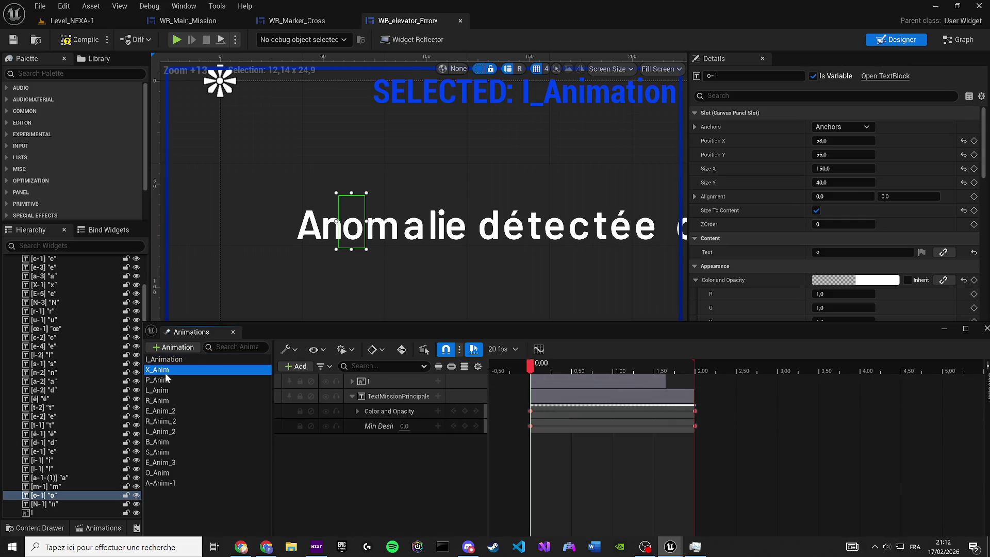
pyautogui.click(160, 484)
pyautogui.click(159, 473)
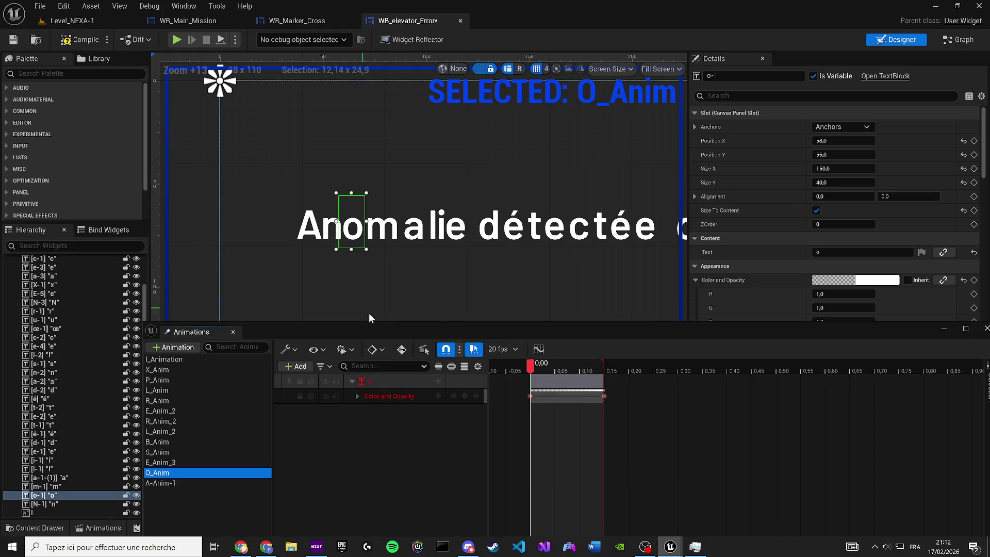
# - Rebind O_Anim's broken Color and Opacity track to the o-1 letter widget
pyautogui.rightClick(378, 380)
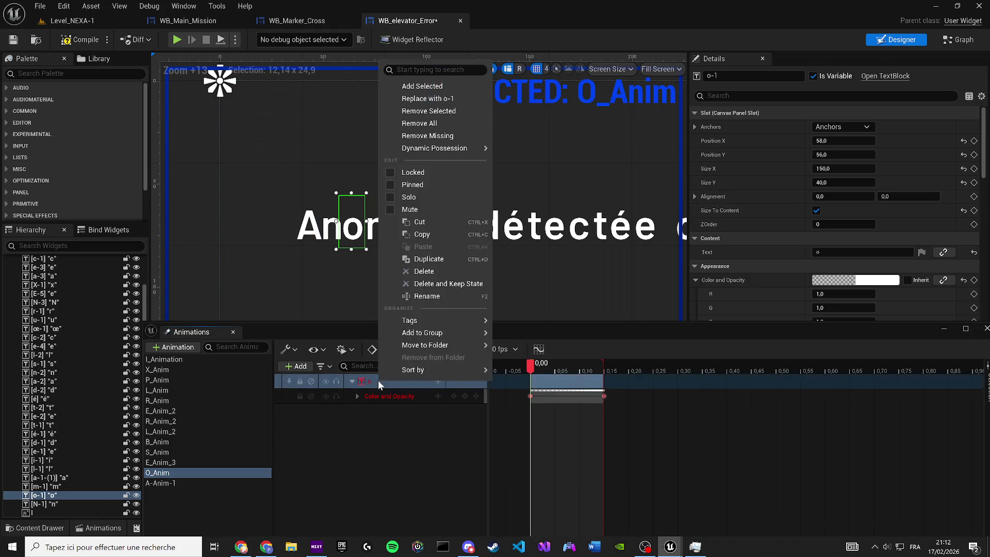
pyautogui.click(299, 267)
pyautogui.scroll(-1, 278, 264)
pyautogui.scroll(1, 340, 249)
pyautogui.rightClick(375, 383)
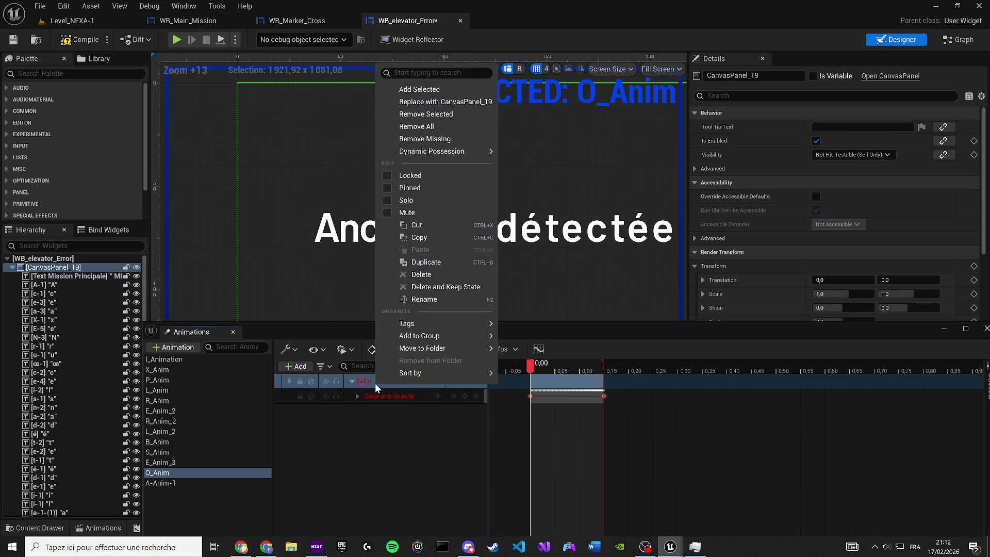
pyautogui.click(408, 120)
pyautogui.click(359, 241)
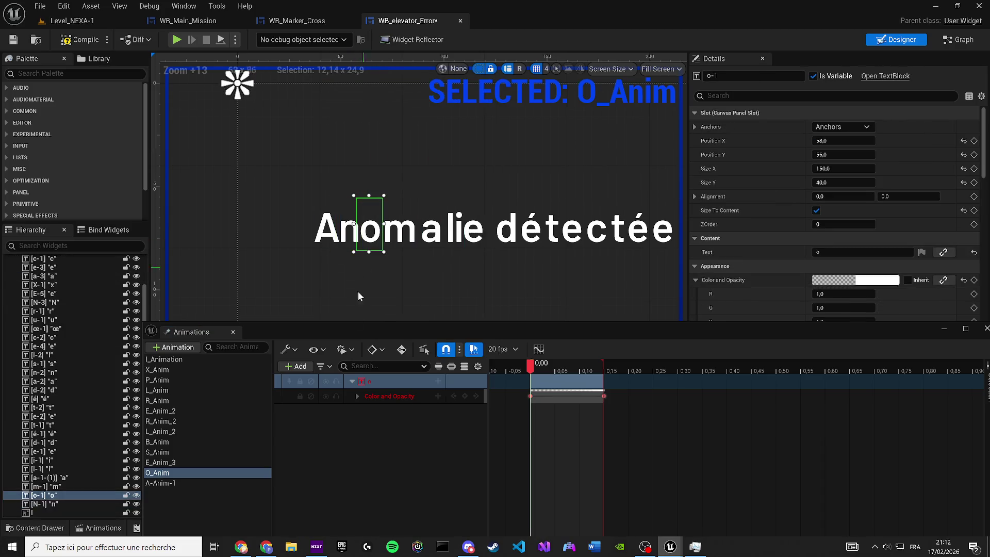
pyautogui.rightClick(373, 382)
pyautogui.click(430, 97)
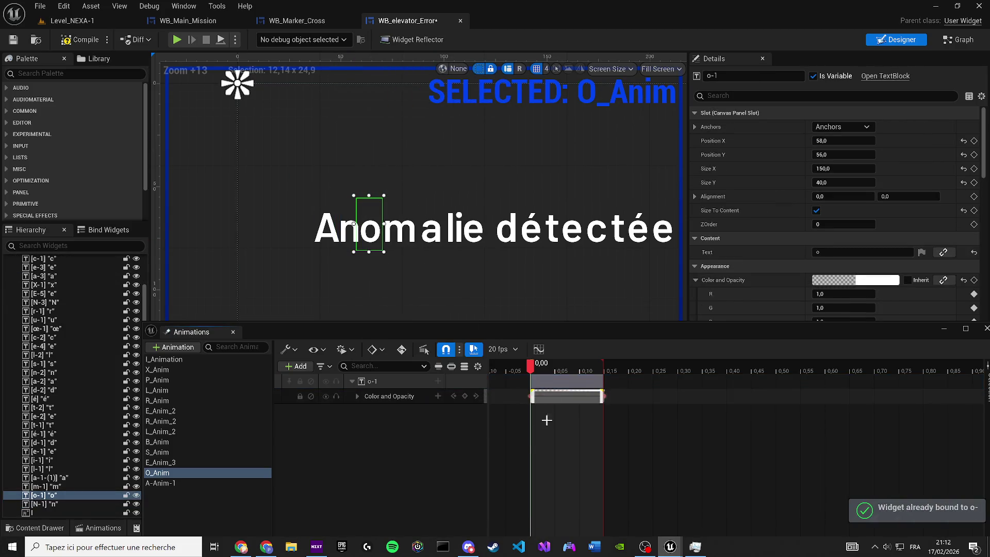
# - Set the o letter's colour alpha and check the fade between 0.00 and 0.15
pyautogui.scroll(4, 378, 280)
pyautogui.click(532, 367)
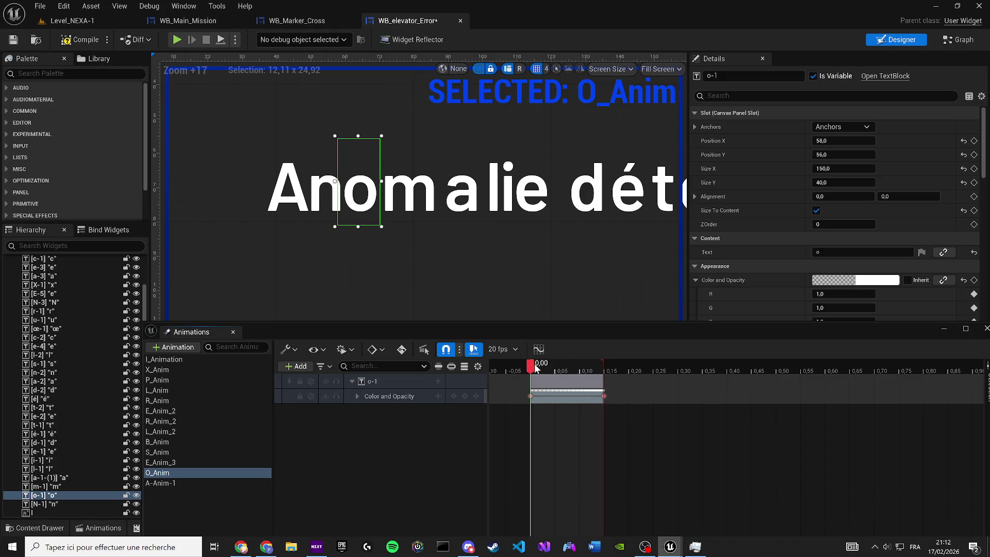
pyautogui.scroll(-2, 846, 294)
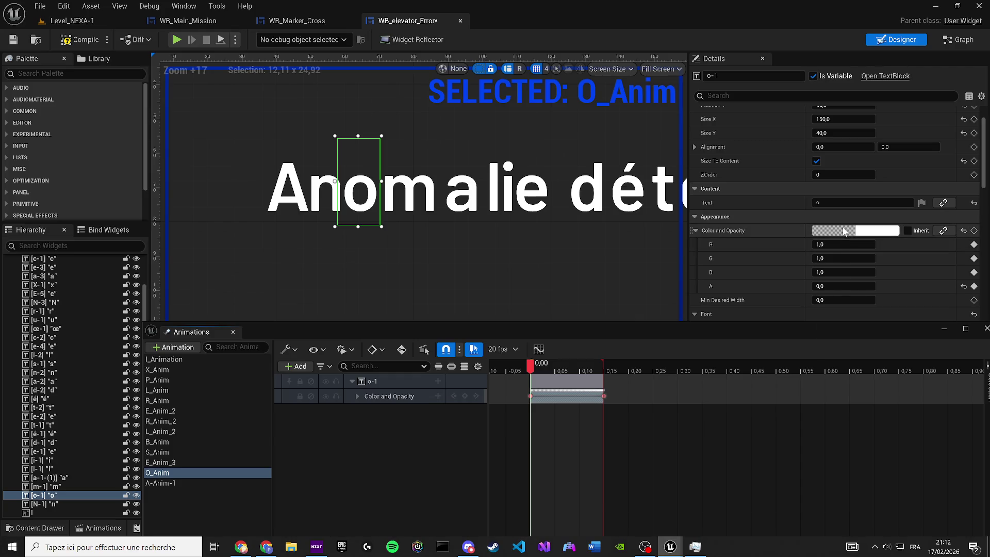
pyautogui.click(844, 231)
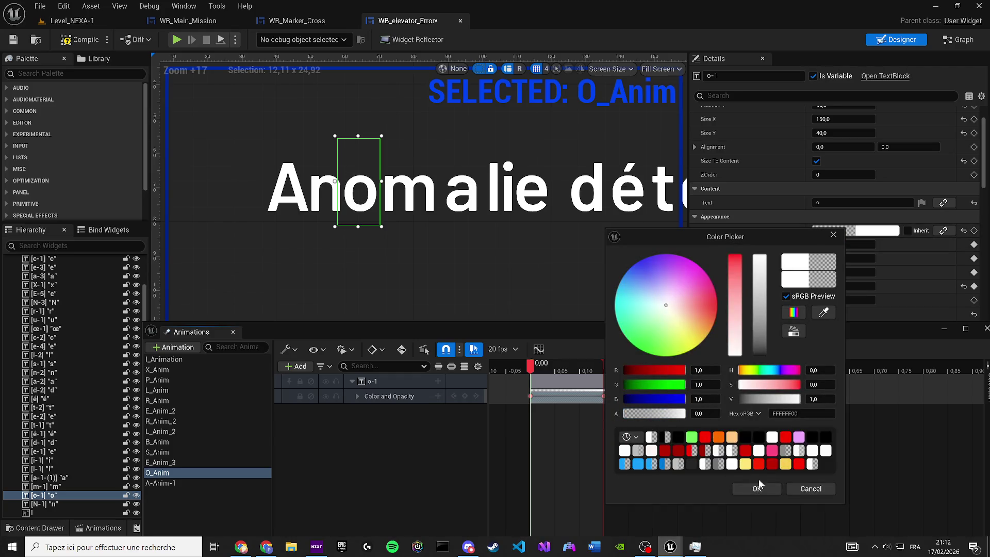
pyautogui.click(756, 488)
pyautogui.press('Right')
pyautogui.press('Right')
pyautogui.press('Right')
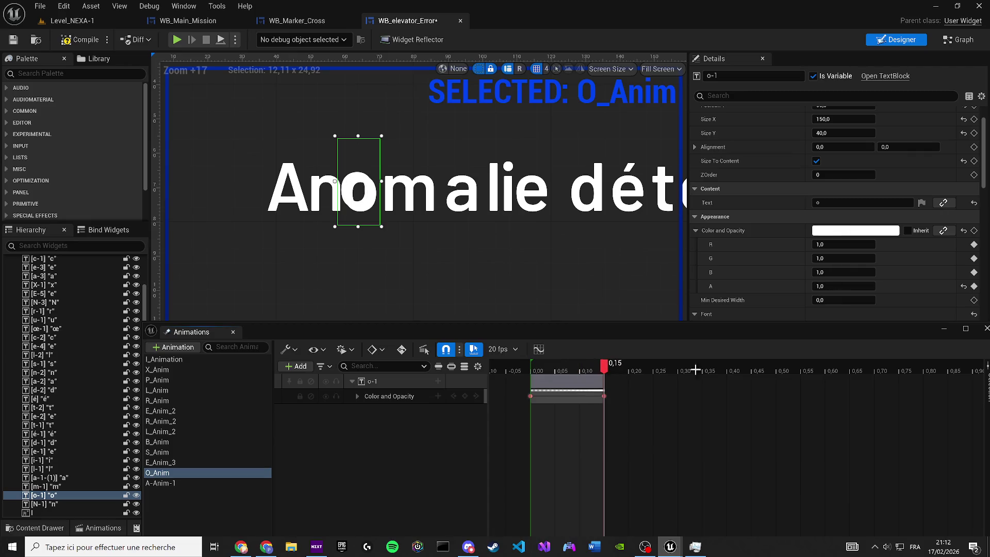
pyautogui.moveTo(604, 365); pyautogui.dragTo(531, 366)
# - Filter the Details panel for opacity and start editing Render Opacity
pyautogui.scroll(-5, 831, 295)
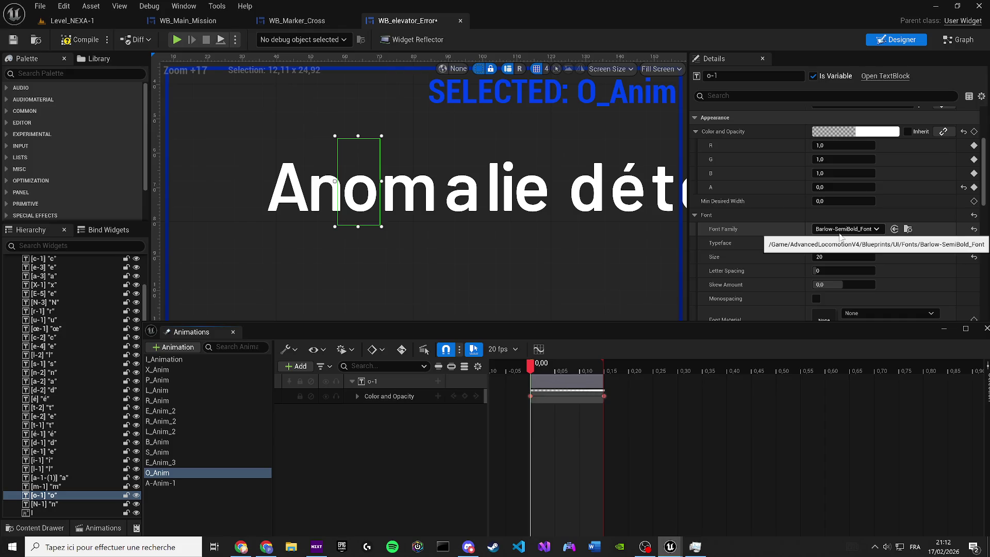
pyautogui.scroll(5, 858, 244)
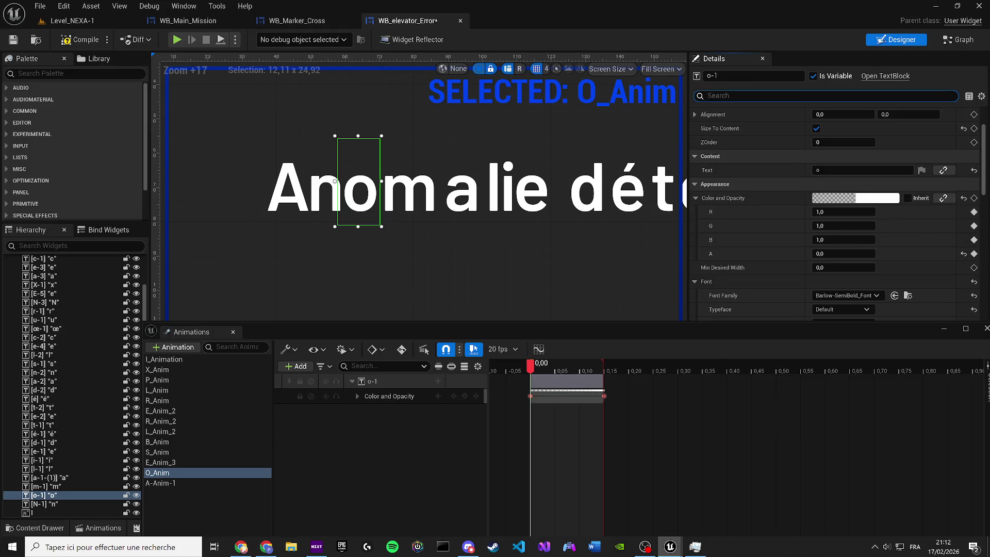
pyautogui.write('opa')
pyautogui.click(846, 225)
pyautogui.write('0')
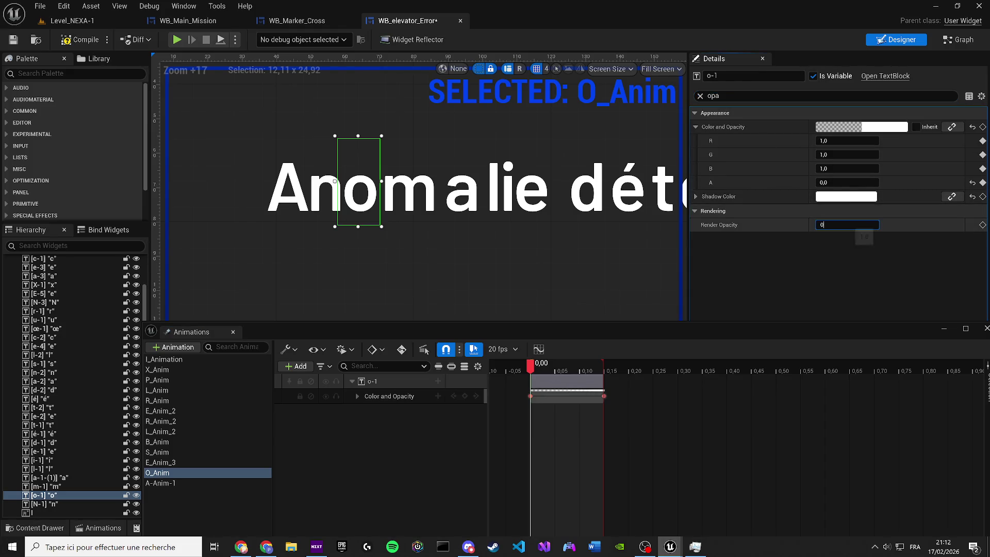
# - Key Render Opacity in O_Anim and move that key to 0,00
pyautogui.click(561, 452)
pyautogui.press('space')
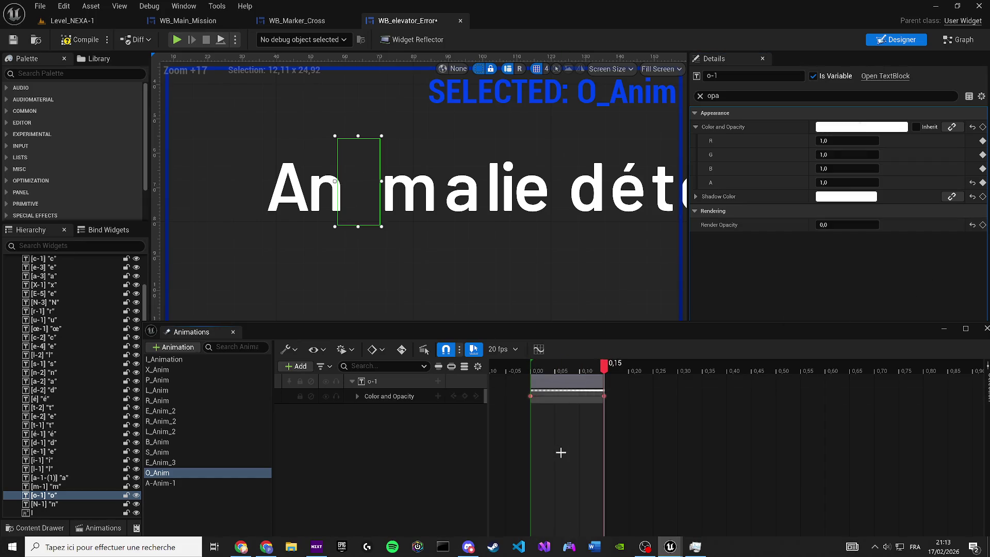
pyautogui.click(983, 225)
pyautogui.click(539, 370)
pyautogui.moveTo(539, 370)
pyautogui.mouseDown()
pyautogui.moveTo(605, 371)
pyautogui.moveTo(608, 392)
pyautogui.moveTo(530, 371)
pyautogui.mouseUp()
pyautogui.click(602, 410)
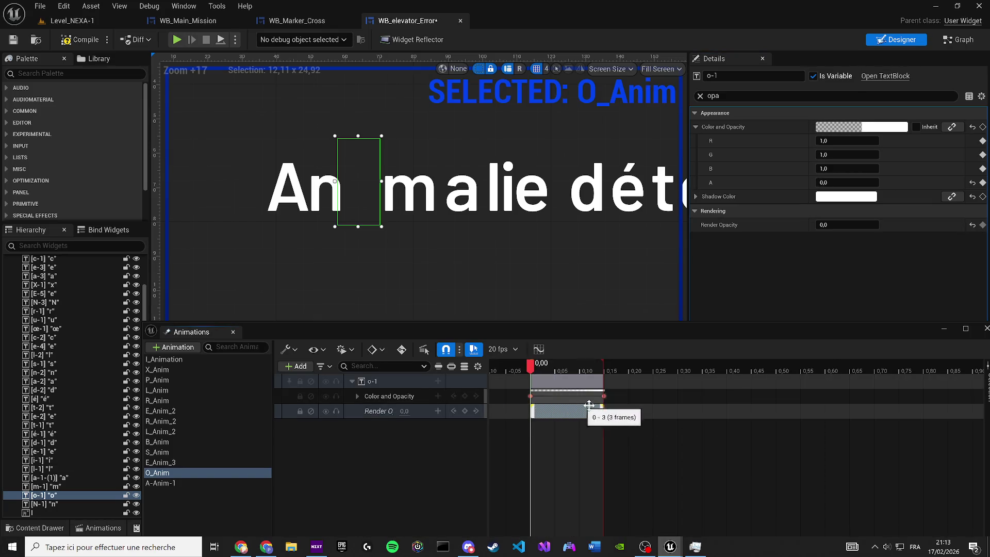
pyautogui.moveTo(603, 411)
pyautogui.mouseDown()
pyautogui.moveTo(509, 401)
pyautogui.moveTo(530, 411)
pyautogui.mouseUp()
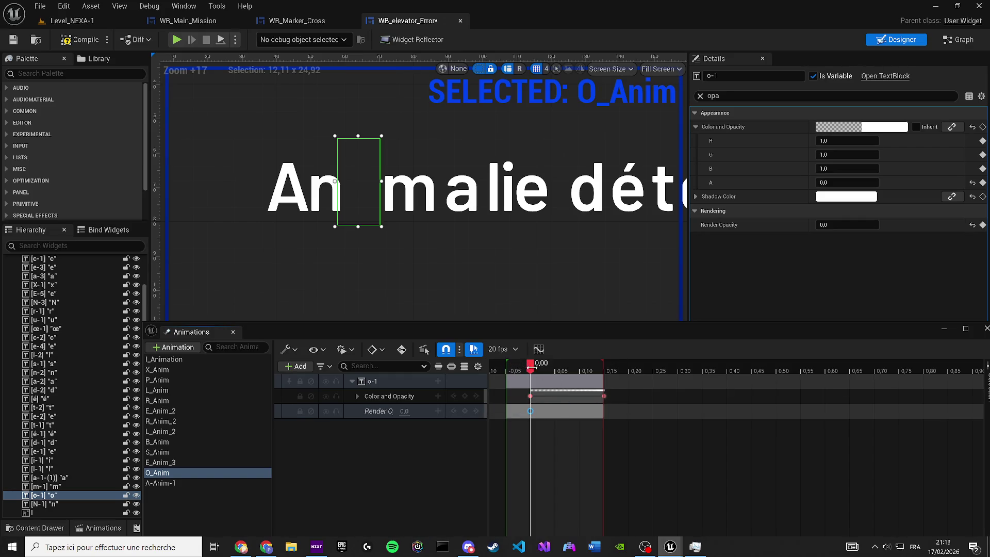
# - Key Render Opacity 1 at 0,15 and delete the Color and Opacity track
pyautogui.click(530, 396)
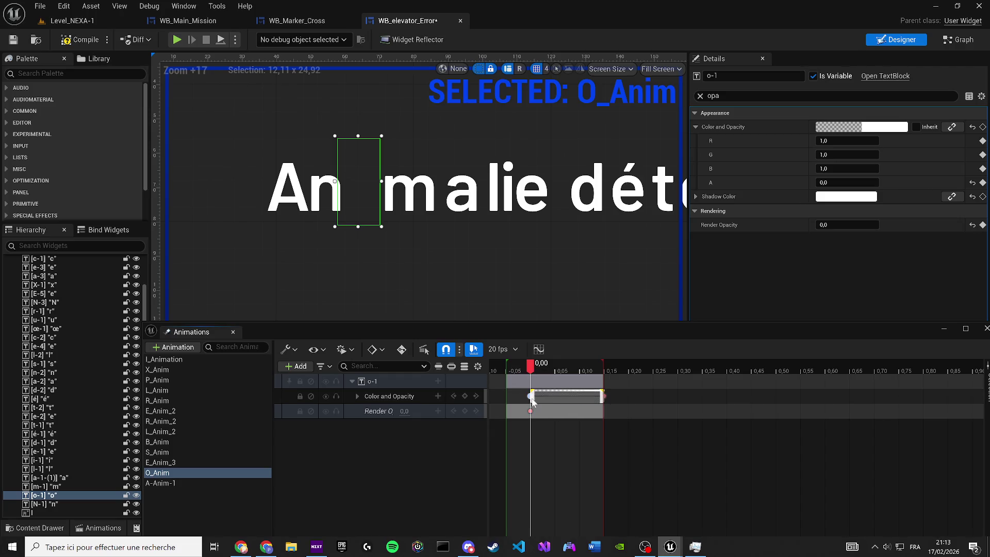
pyautogui.moveTo(508, 379); pyautogui.dragTo(532, 379)
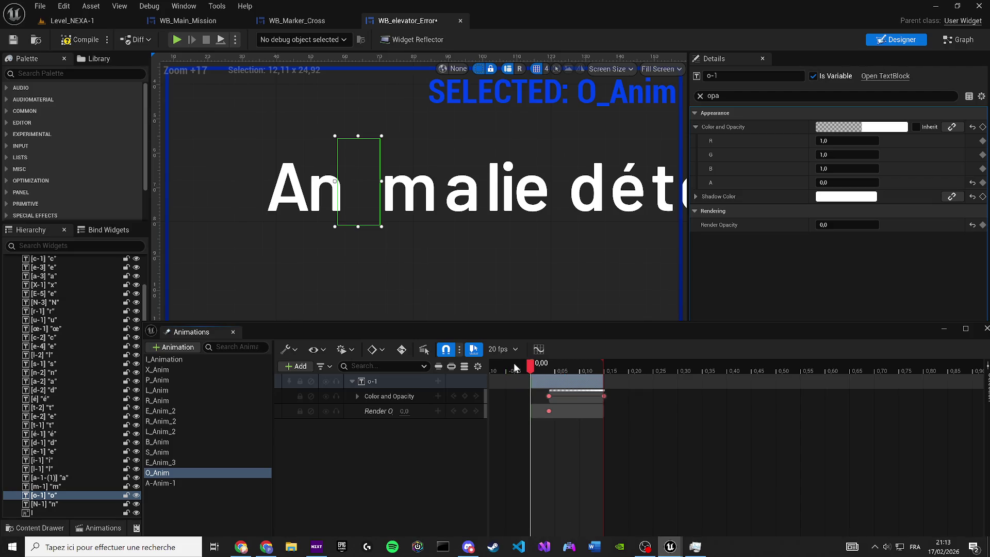
pyautogui.moveTo(549, 411); pyautogui.dragTo(530, 411)
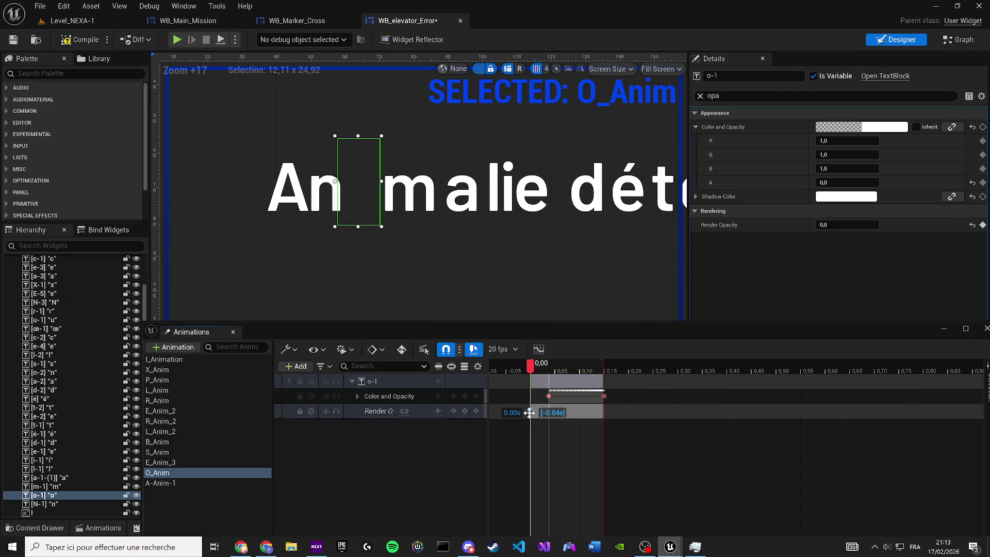
pyautogui.moveTo(531, 363); pyautogui.dragTo(604, 363)
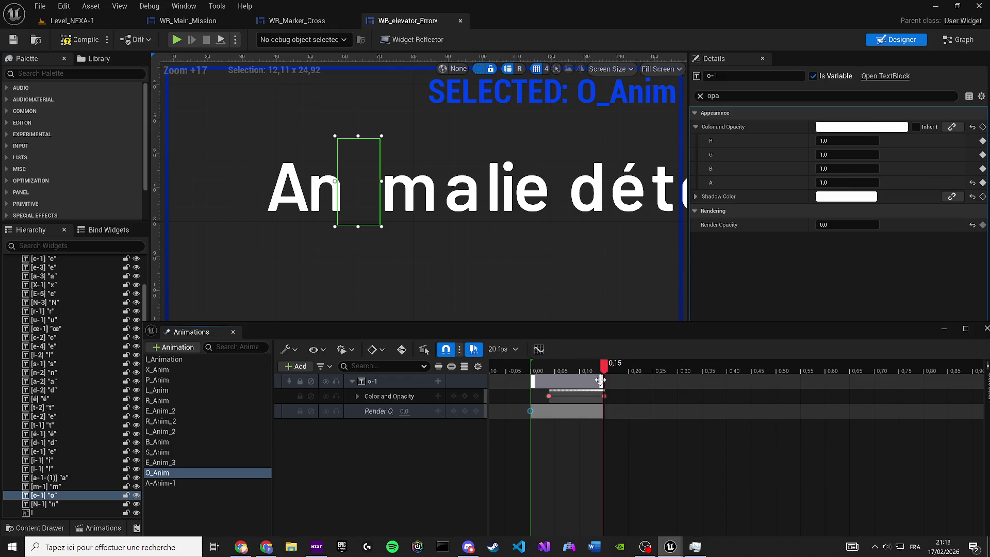
pyautogui.write('1')
pyautogui.press('Return')
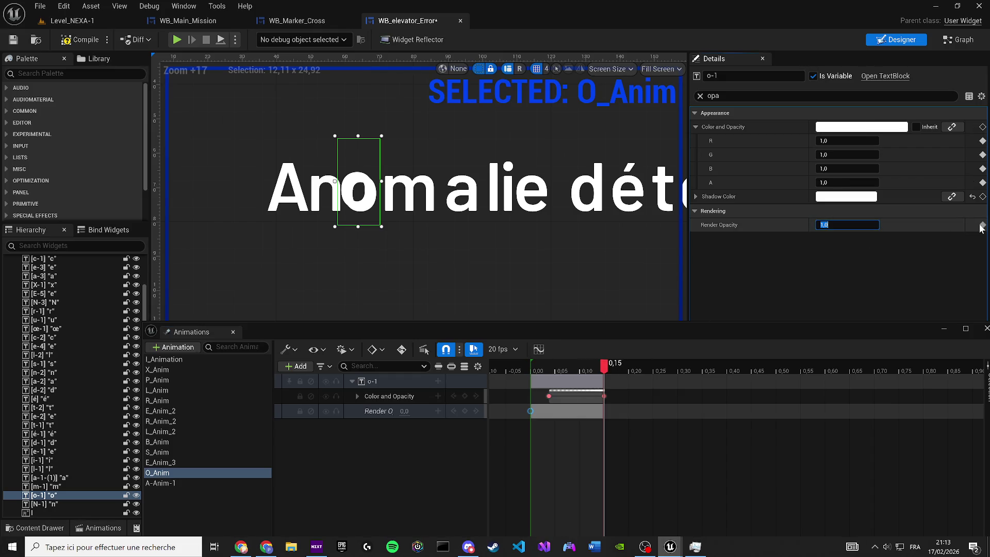
pyautogui.click(390, 396)
pyautogui.press('Delete')
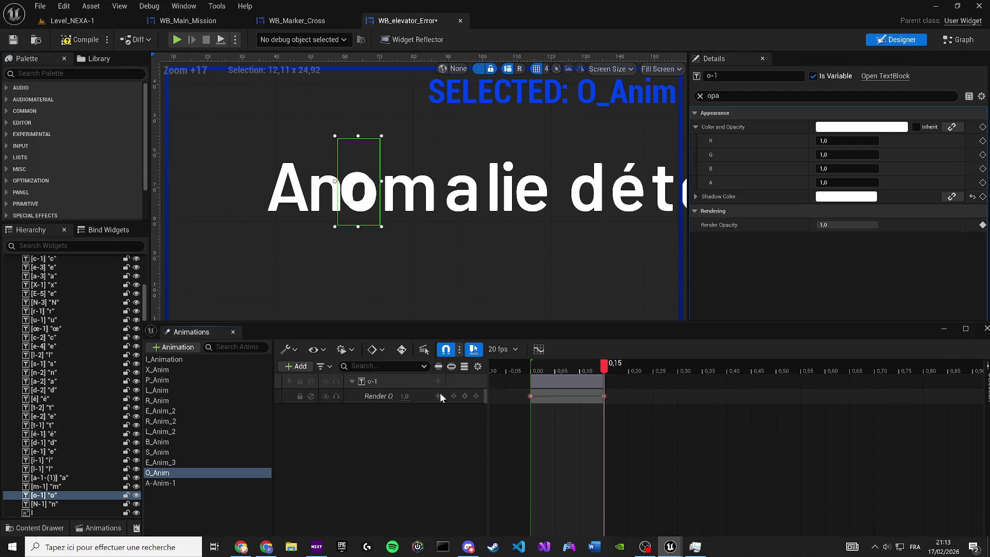
# - Test Render Opacity values 0 and 1 on the o letter and narrow the Details filter to 'op'
pyautogui.moveTo(541, 364); pyautogui.dragTo(532, 364)
pyautogui.press('space')
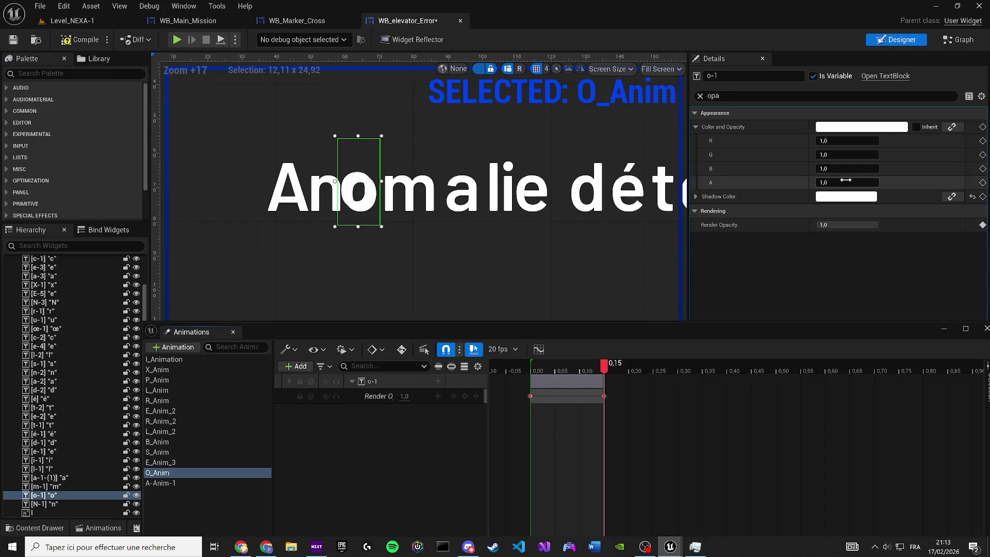
pyautogui.click(845, 225)
pyautogui.write('0')
pyautogui.press('Return')
pyautogui.click(531, 369)
pyautogui.press('space')
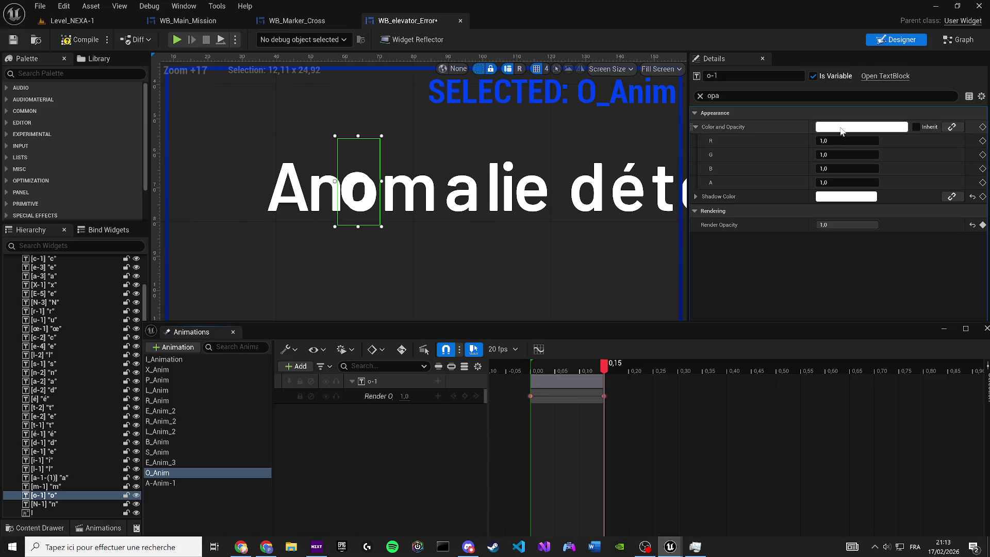
pyautogui.click(837, 116)
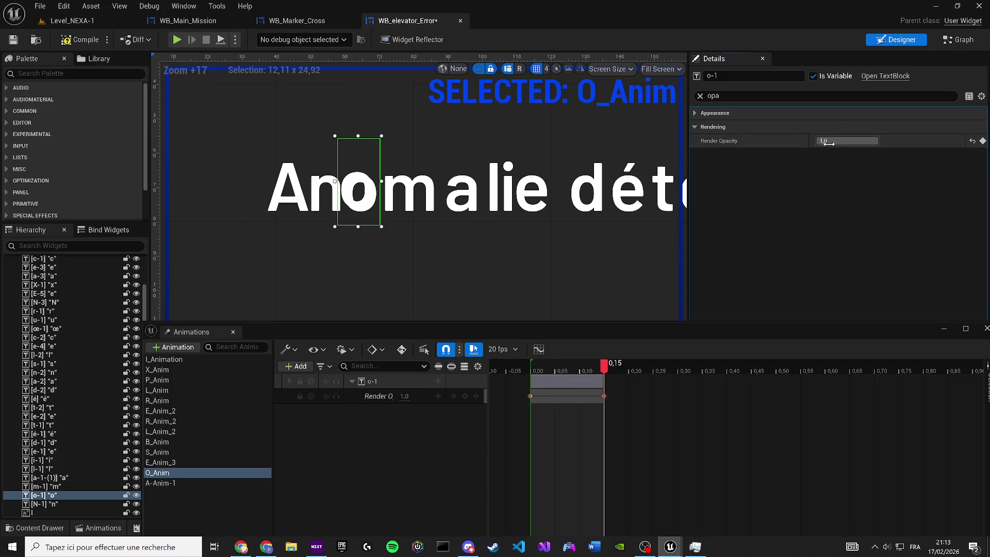
pyautogui.click(827, 141)
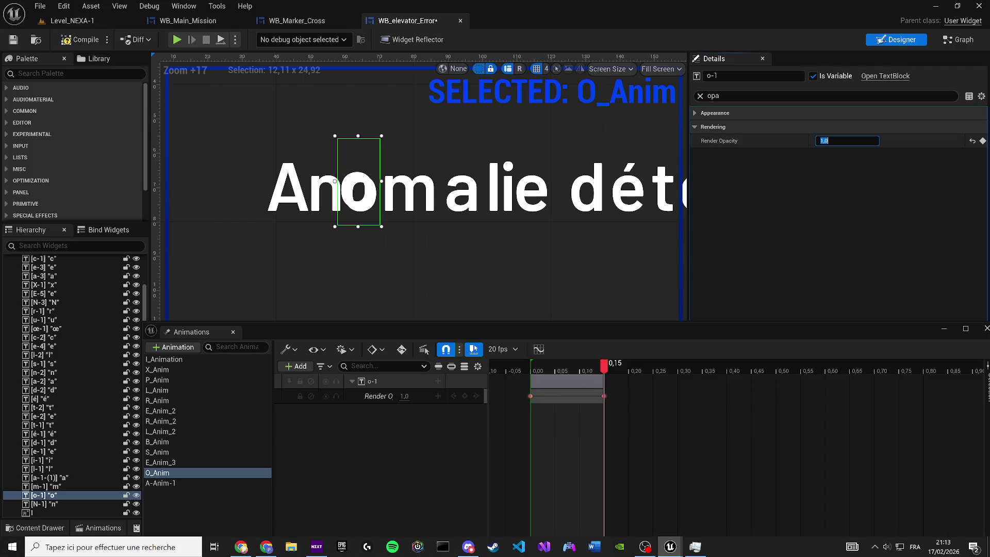
pyautogui.click(719, 97)
pyautogui.press('BackSpace')
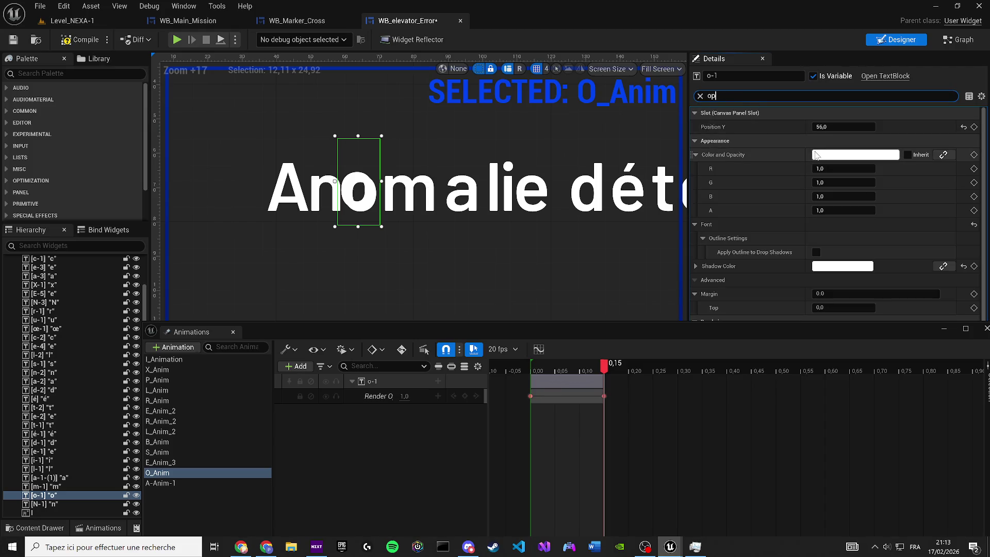
pyautogui.moveTo(549, 369); pyautogui.dragTo(540, 365)
# - Set the o letter's Color and Opacity to white with alpha 0 and preview the looping fade
pyautogui.click(852, 156)
pyautogui.moveTo(768, 266); pyautogui.dragTo(783, 396)
pyautogui.click(533, 371)
pyautogui.moveTo(533, 370); pyautogui.dragTo(593, 363)
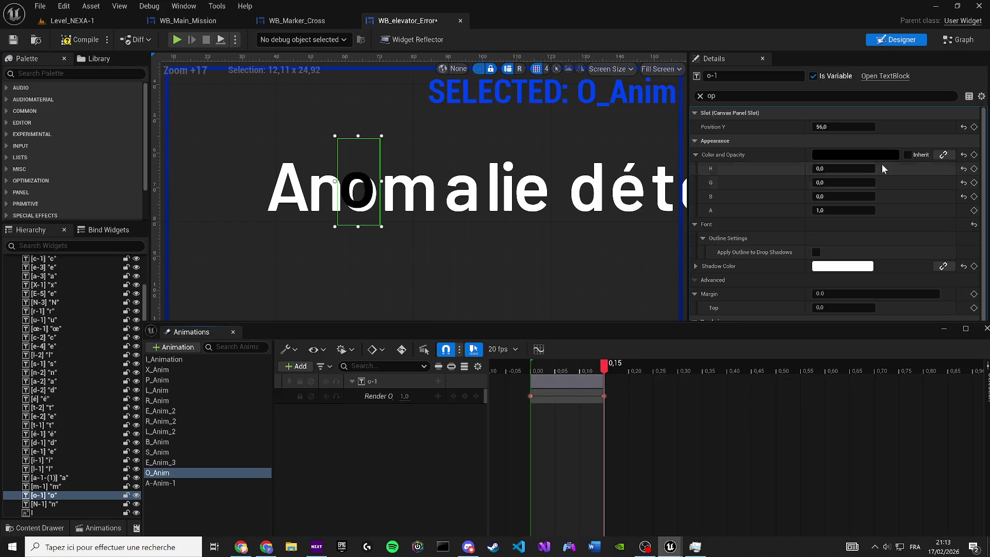
pyautogui.click(870, 155)
pyautogui.moveTo(797, 277); pyautogui.dragTo(797, 178)
pyautogui.moveTo(712, 336); pyautogui.dragTo(646, 337)
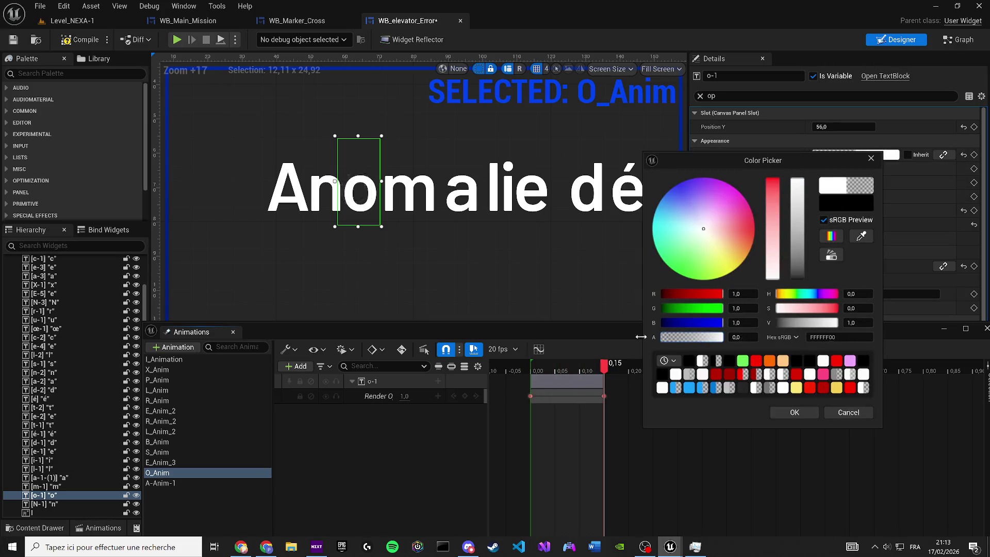
pyautogui.click(794, 412)
pyautogui.click(541, 367)
pyautogui.press('space')
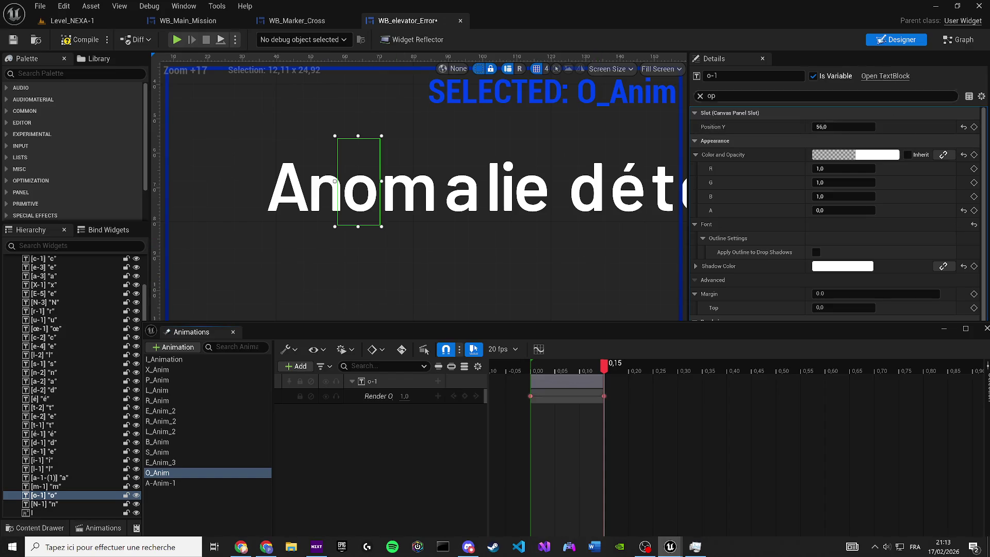
pyautogui.click(959, 40)
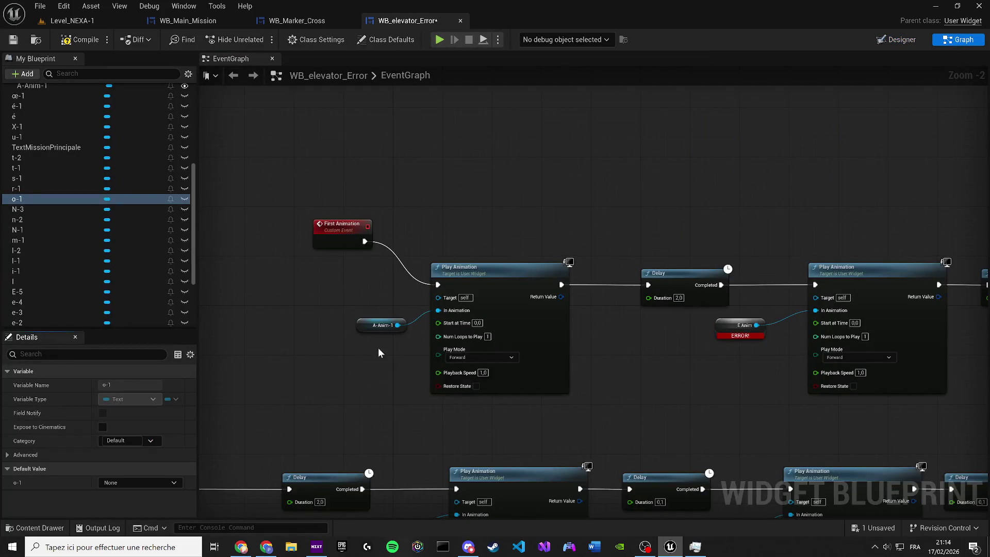
# - Drop the O_Anim variable onto the X Anim getter so that Play Animation plays O_Anim
pyautogui.scroll(2, 523, 348)
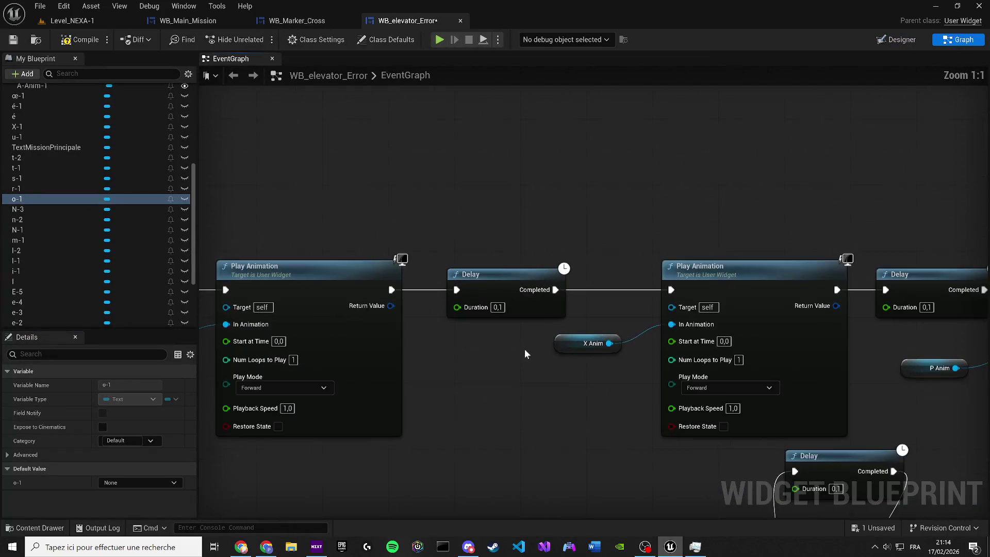
pyautogui.scroll(6, 101, 233)
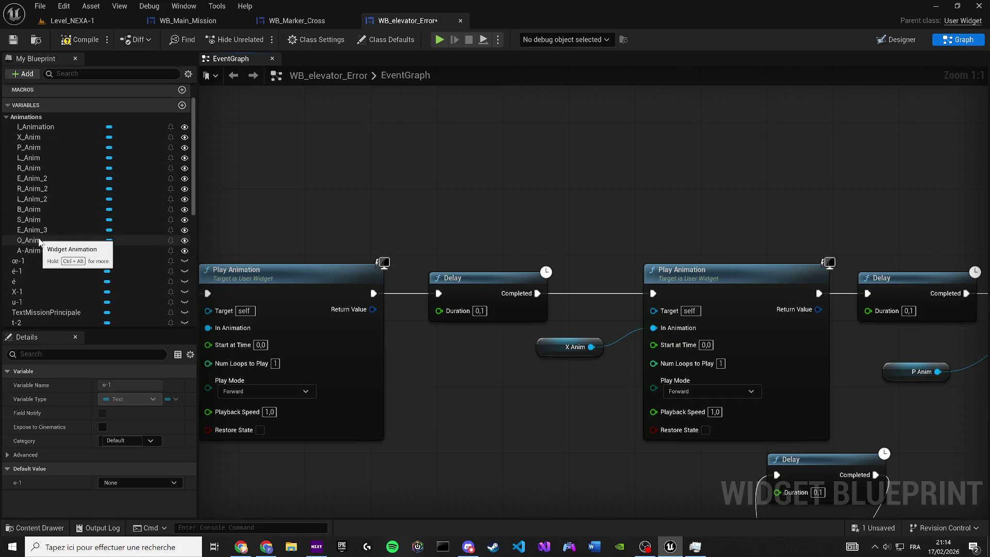
pyautogui.click(57, 242)
pyautogui.moveTo(56, 242)
pyautogui.mouseDown()
pyautogui.moveTo(555, 309)
pyautogui.moveTo(547, 349)
pyautogui.mouseUp()
pyautogui.moveTo(472, 350); pyautogui.dragTo(825, 329)
pyautogui.scroll(-1, 668, 338)
pyautogui.moveTo(542, 340); pyautogui.dragTo(730, 320)
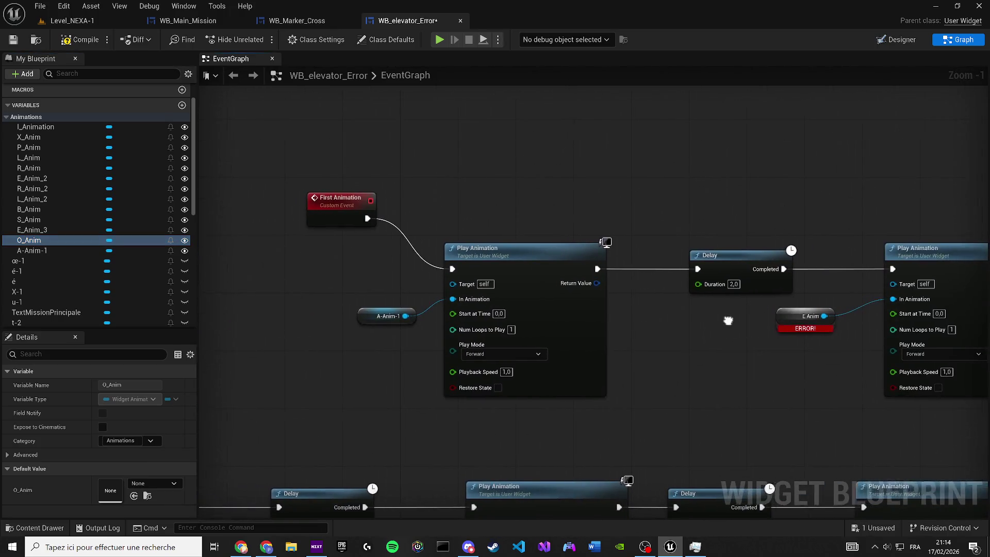
pyautogui.hotkey('shift', 'alt', 'd')
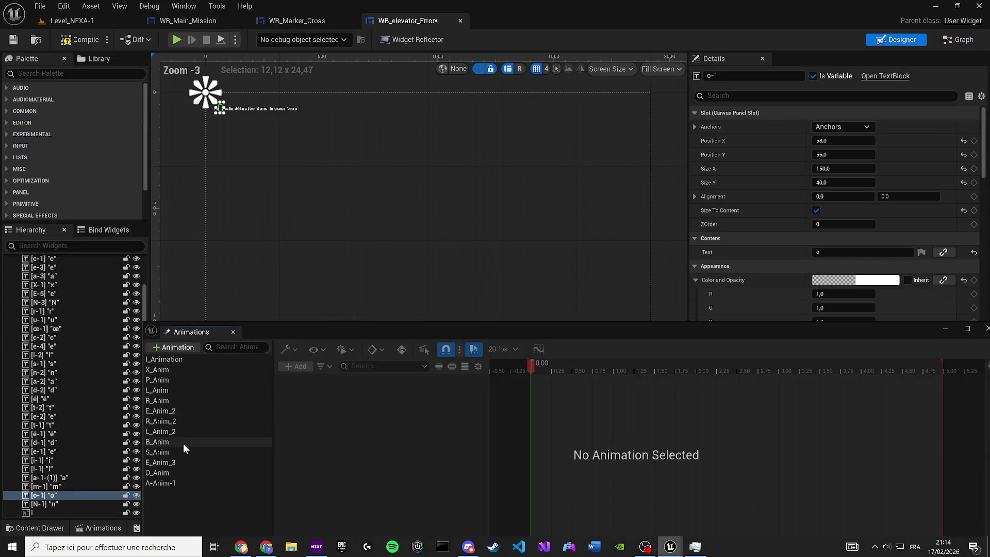
# - Duplicate O_Anim with Ctrl+W and name the copy M-Anim-1
pyautogui.click(177, 471)
pyautogui.scroll(12, 424, 228)
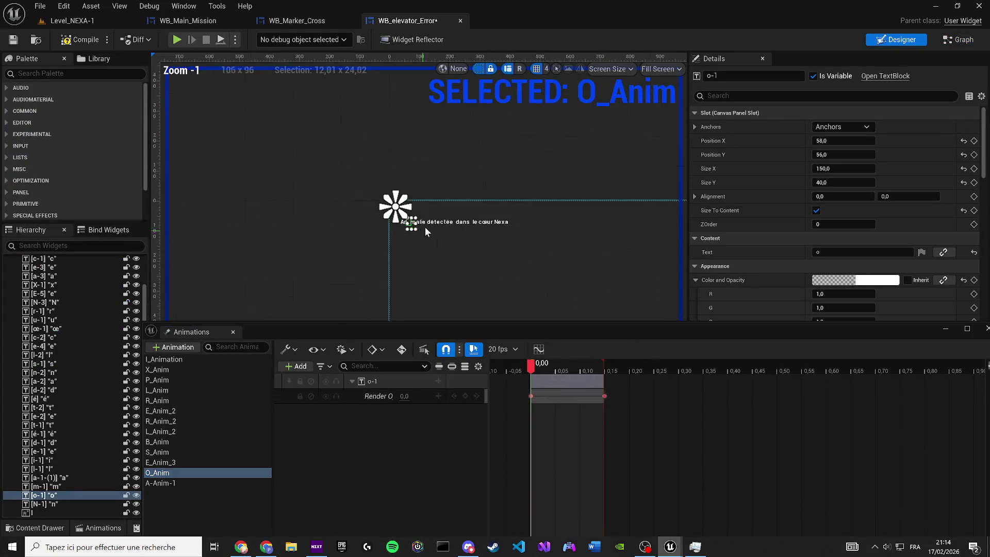
pyautogui.scroll(3, 455, 283)
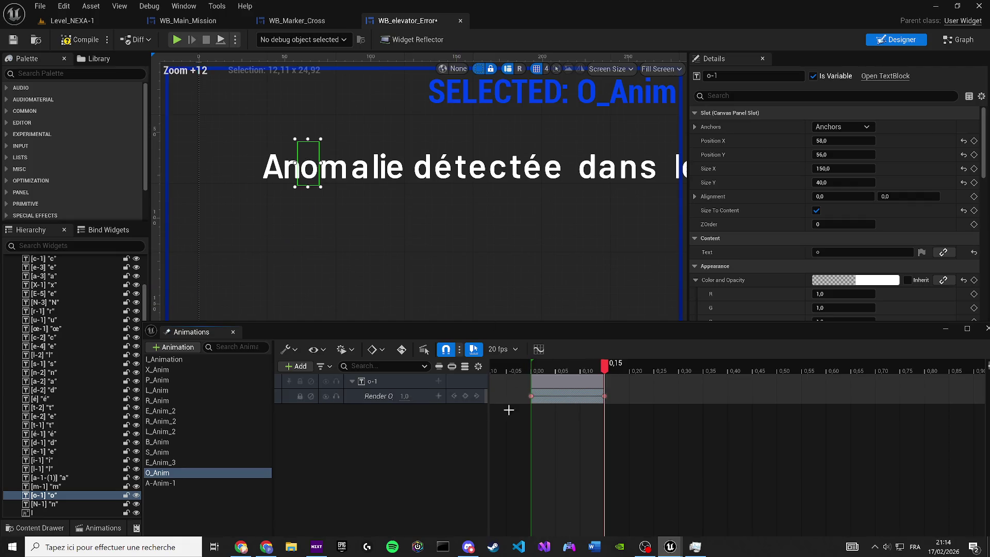
pyautogui.click(166, 473)
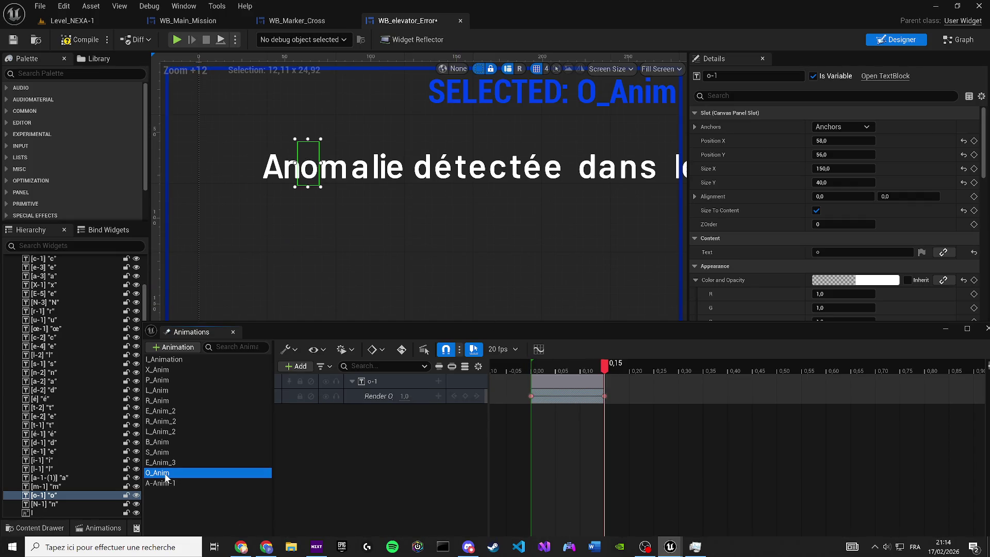
pyautogui.hotkey('ctrl', 'w')
pyautogui.write('M-A,')
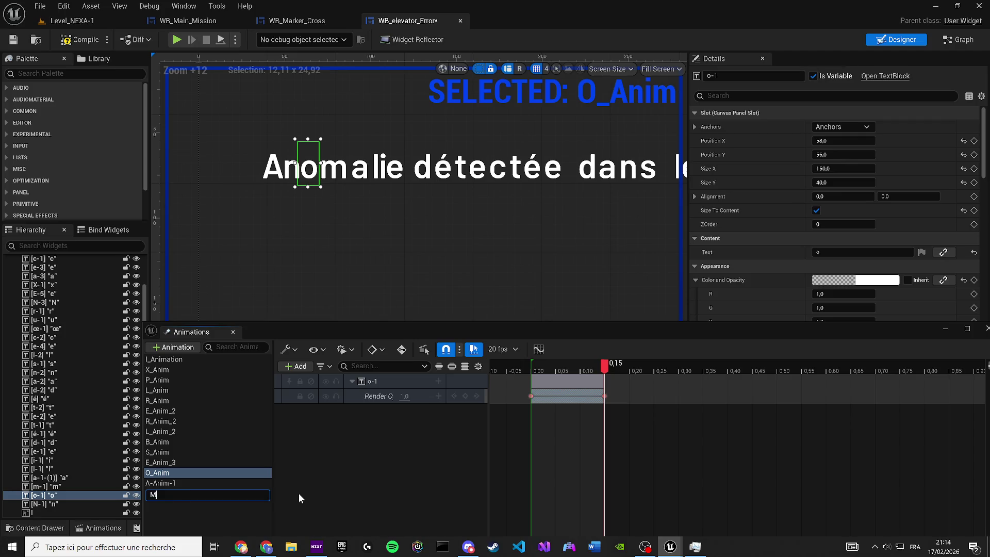
pyautogui.press('BackSpace')
pyautogui.write('nim-1')
pyautogui.press('Return')
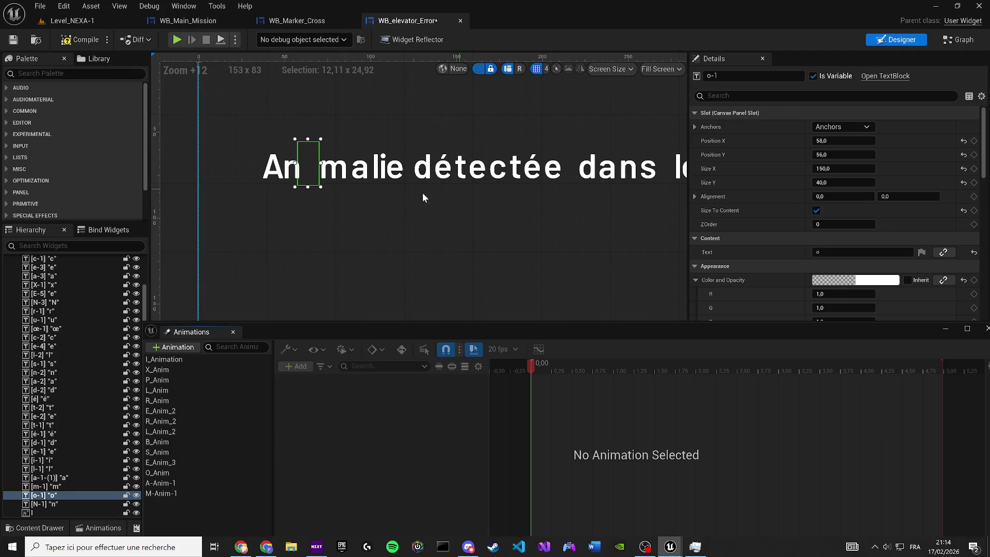
# - Rename M-Anim-1 to n-Anim-1 after selecting the n letter widget
pyautogui.scroll(1, 325, 178)
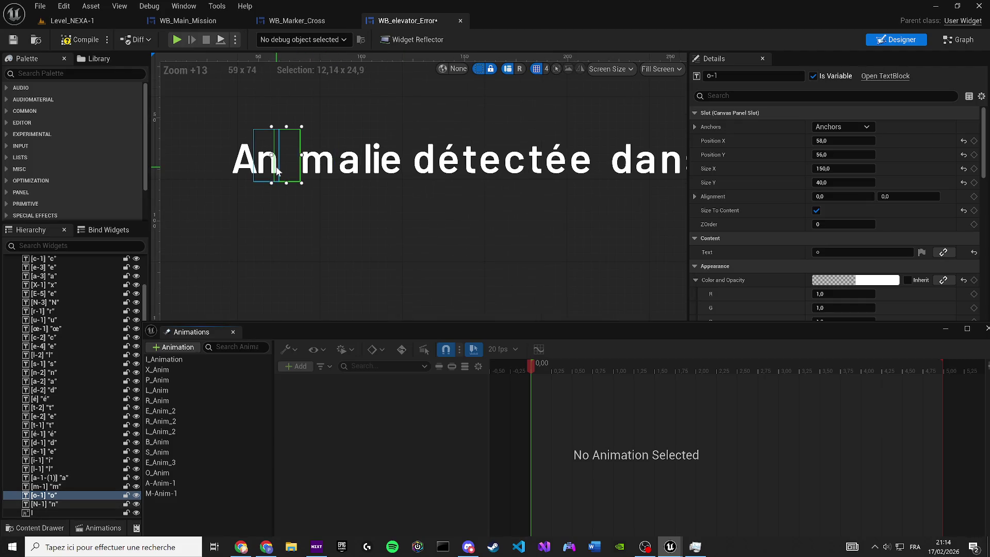
pyautogui.moveTo(336, 249); pyautogui.dragTo(382, 296)
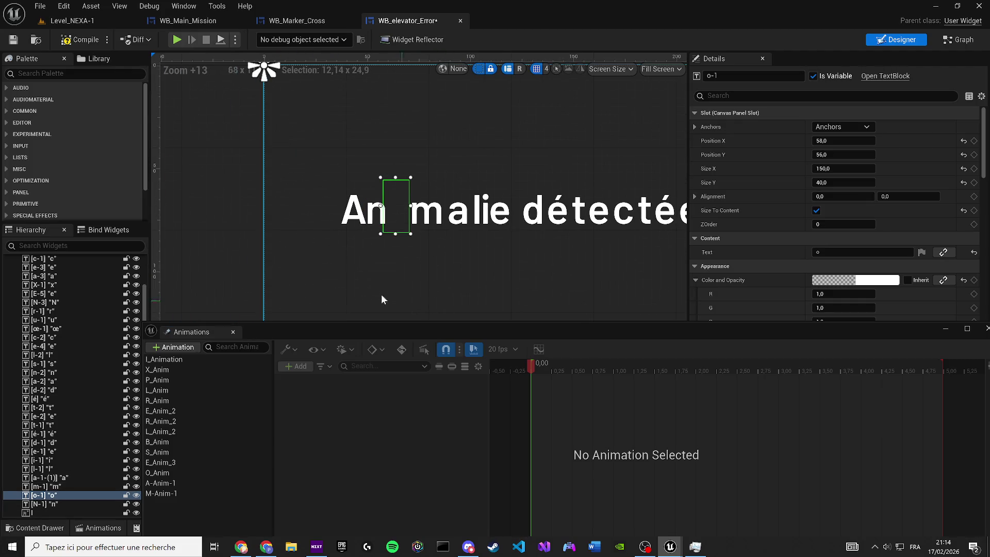
pyautogui.click(370, 222)
pyautogui.click(165, 493)
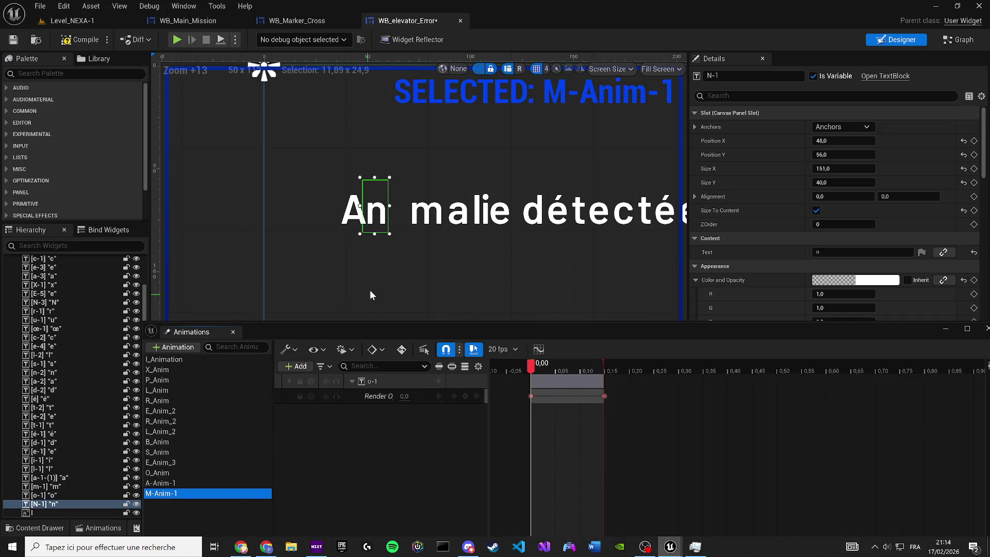
pyautogui.click(193, 496)
pyautogui.press('BackSpace')
pyautogui.write('n')
pyautogui.press('Return')
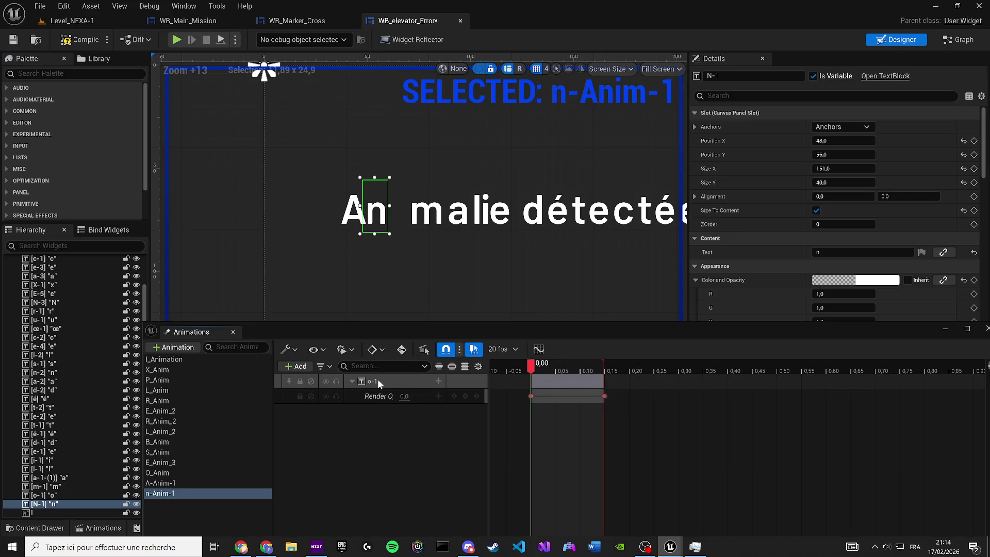
# - Rebind n-Anim-1's track from o-1 to N-1 and check full opacity at 0.15
pyautogui.rightClick(377, 379)
pyautogui.click(441, 97)
pyautogui.press('space')
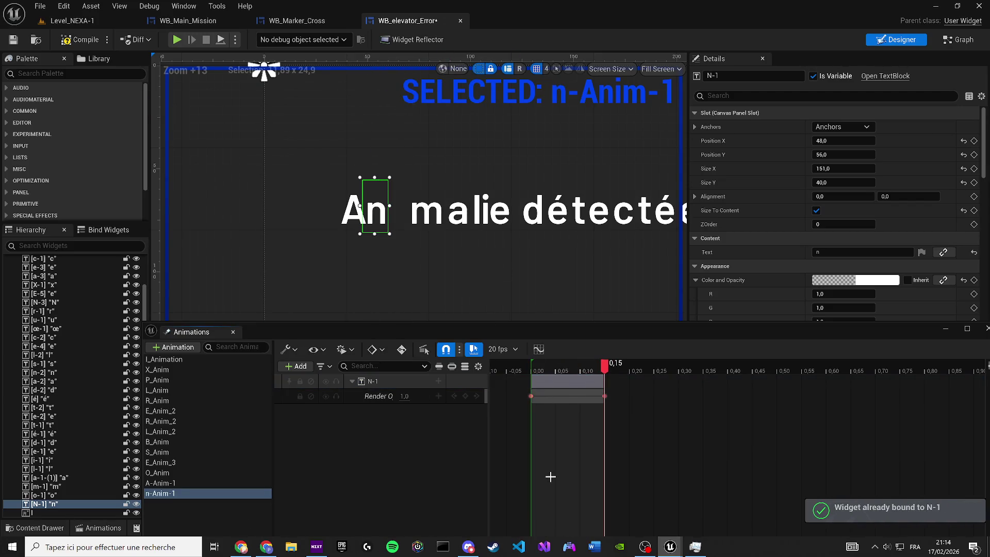
pyautogui.click(945, 44)
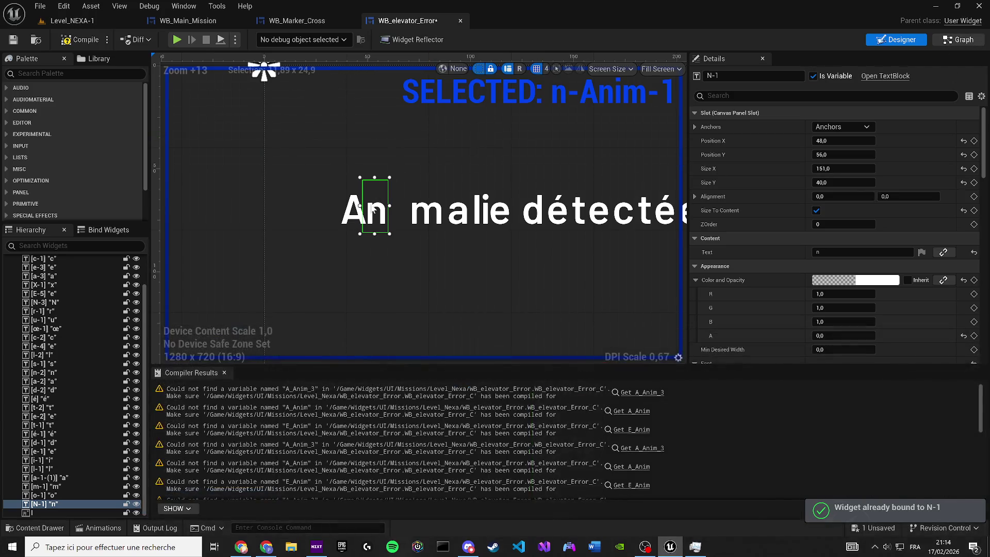
pyautogui.scroll(10, 49, 227)
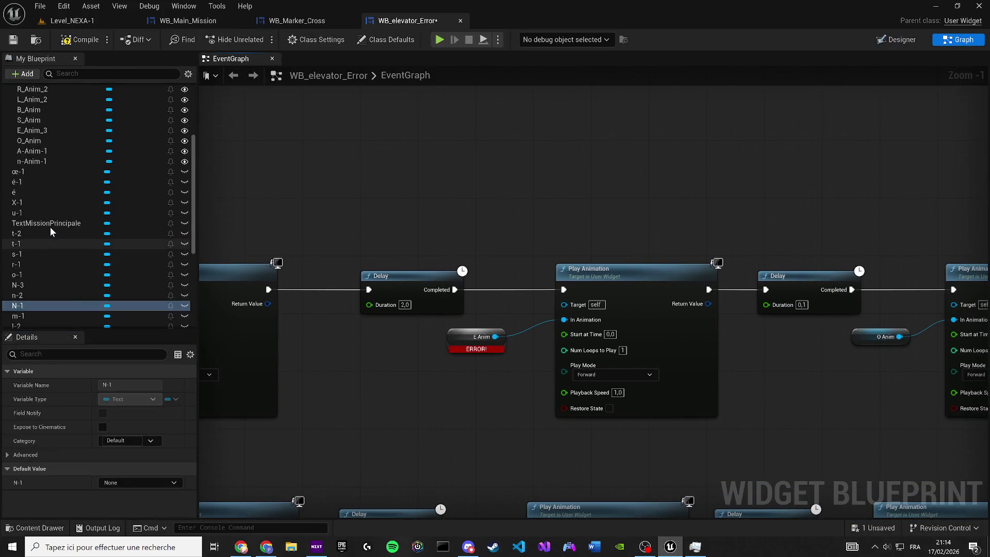
# - Swap the broken E Anim input for n-Anim-1, then compile and save the widget blueprint
pyautogui.moveTo(46, 307)
pyautogui.mouseDown()
pyautogui.moveTo(471, 332)
pyautogui.moveTo(451, 339)
pyautogui.mouseUp()
pyautogui.click(77, 40)
pyautogui.click(14, 40)
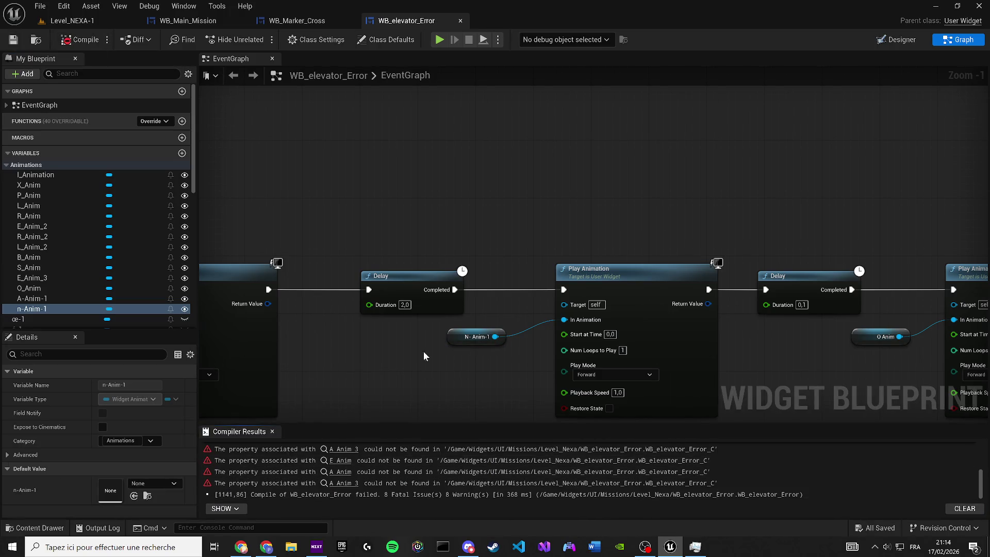
pyautogui.scroll(-5, 484, 268)
pyautogui.scroll(3, 479, 264)
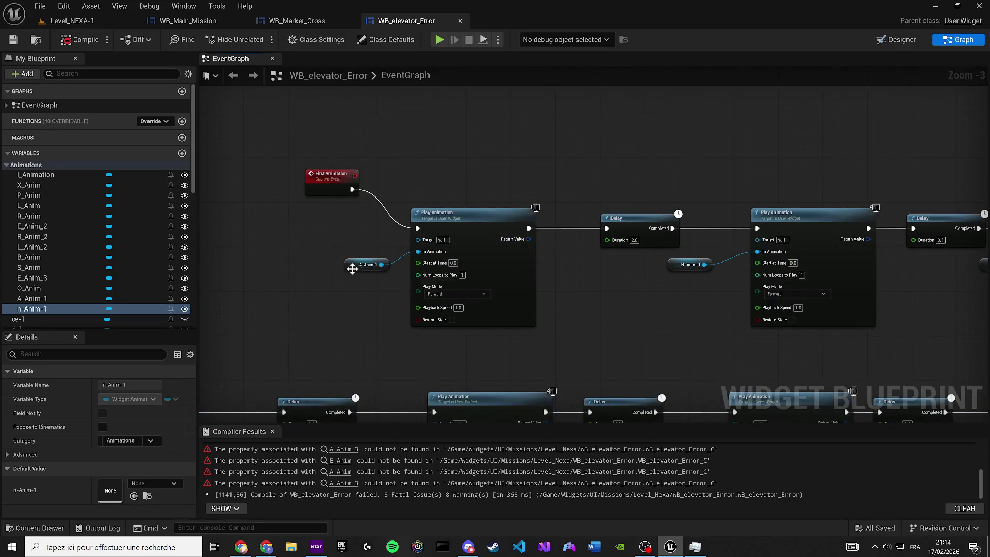
pyautogui.moveTo(650, 270); pyautogui.dragTo(450, 292)
pyautogui.moveTo(664, 297)
pyautogui.mouseDown()
pyautogui.moveTo(431, 336)
pyautogui.moveTo(346, 338)
pyautogui.mouseUp()
pyautogui.hotkey('shift', 'F12')
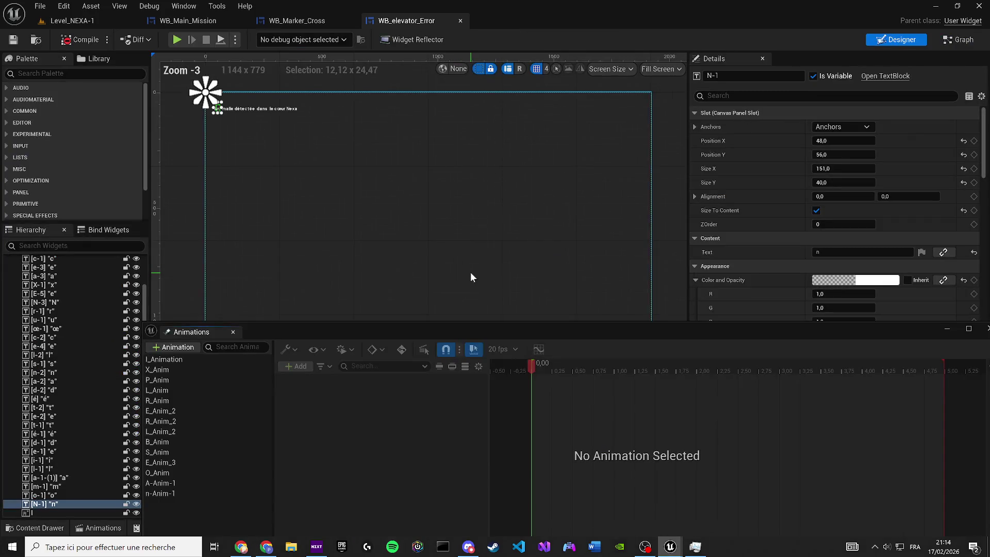
# - Duplicate n-Anim-1 and name the copy M_Anim-1
pyautogui.click(174, 494)
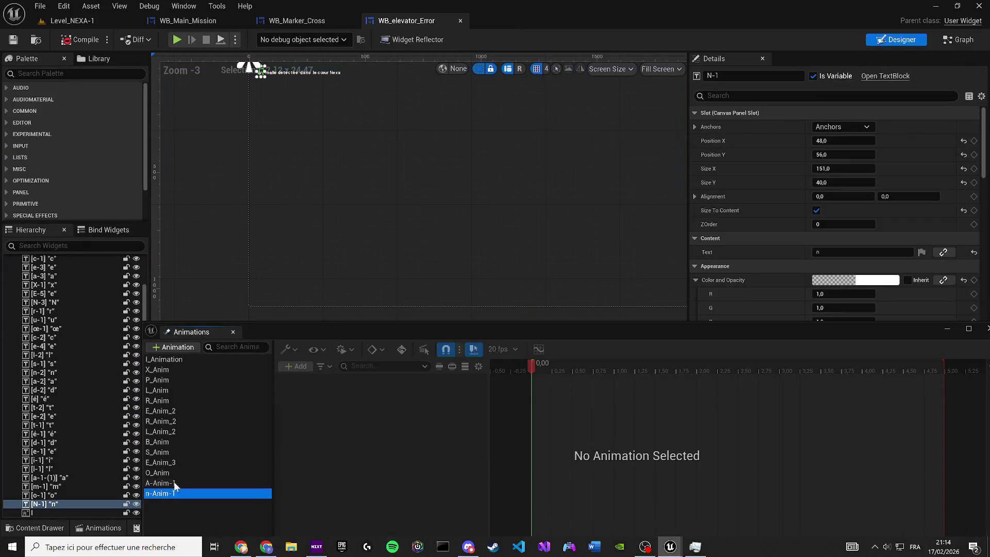
pyautogui.scroll(10, 364, 214)
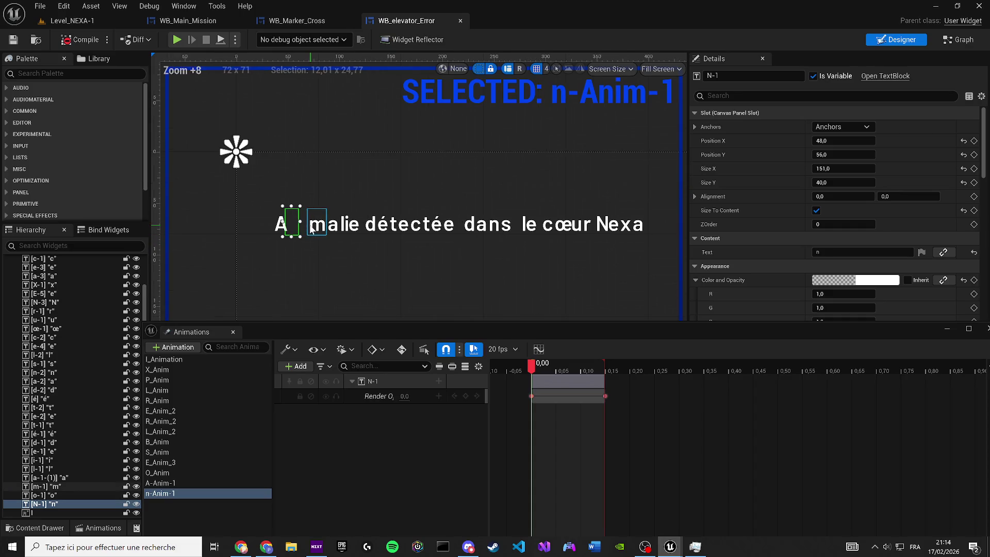
pyautogui.scroll(3, 309, 235)
pyautogui.click(163, 495)
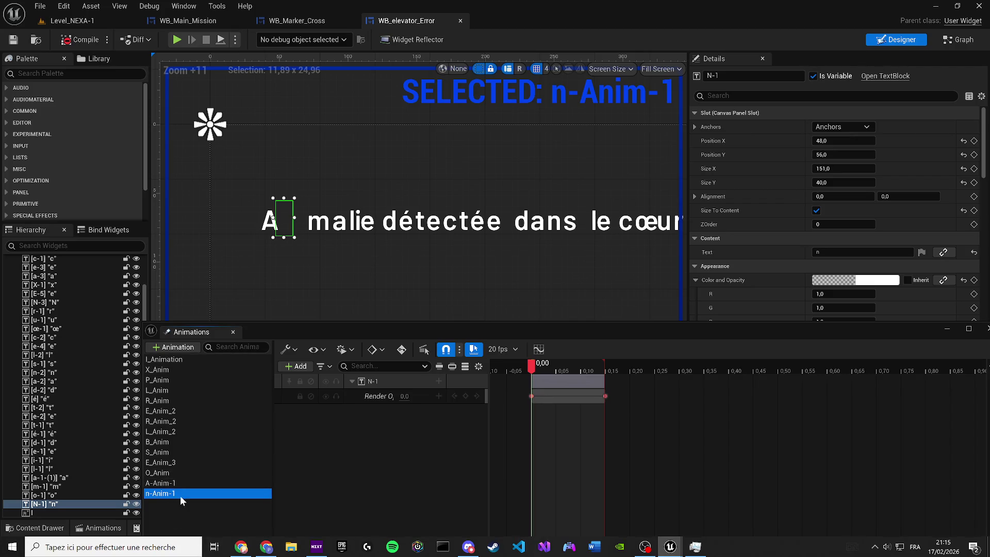
pyautogui.hotkey('ctrl', 'w')
pyautogui.write('M')
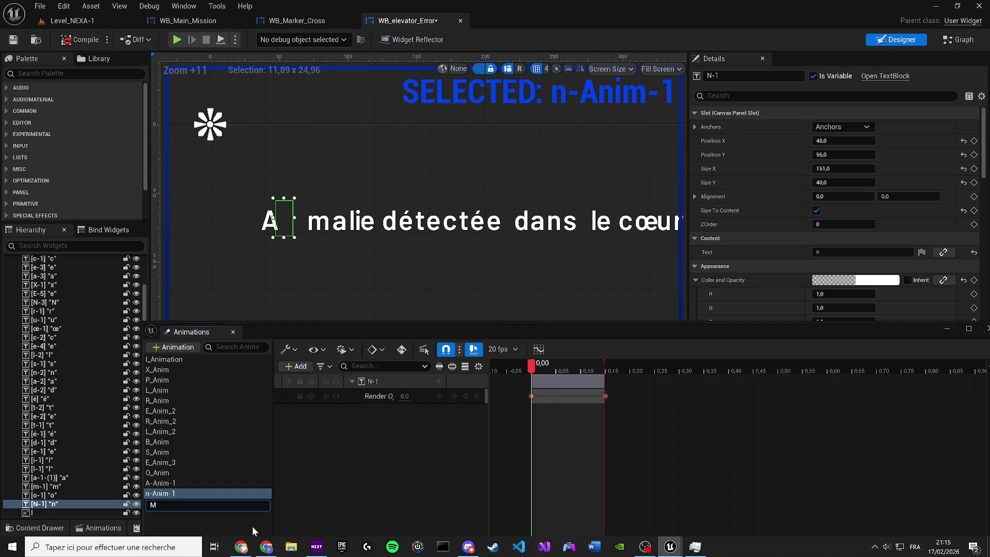
pyautogui.write('_Anim-')
pyautogui.write('1')
pyautogui.press('Return')
# - Rebind M_Anim-1's N-1 track to the m-1 letter and check full opacity at 0.15
pyautogui.scroll(3, 284, 219)
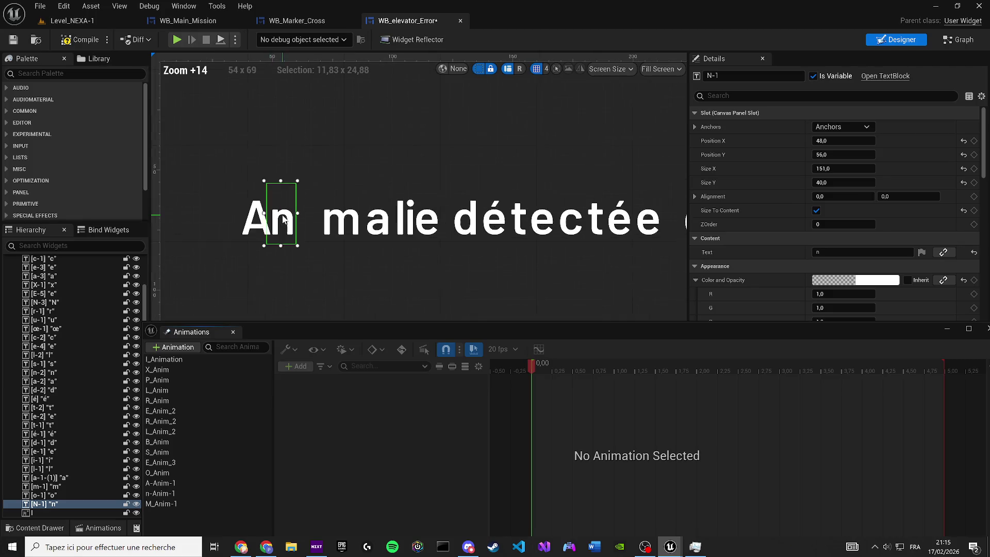
pyautogui.click(336, 222)
pyautogui.click(163, 504)
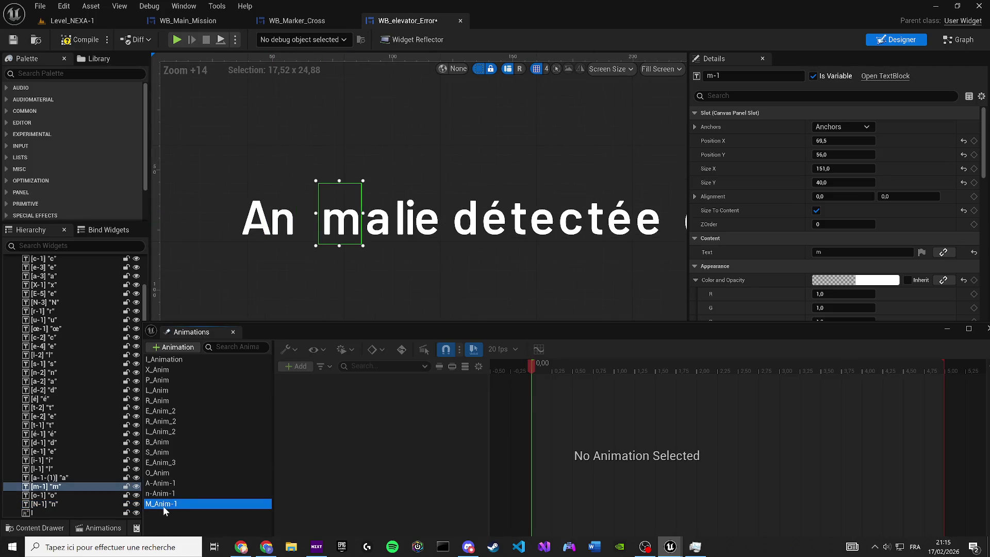
pyautogui.rightClick(388, 382)
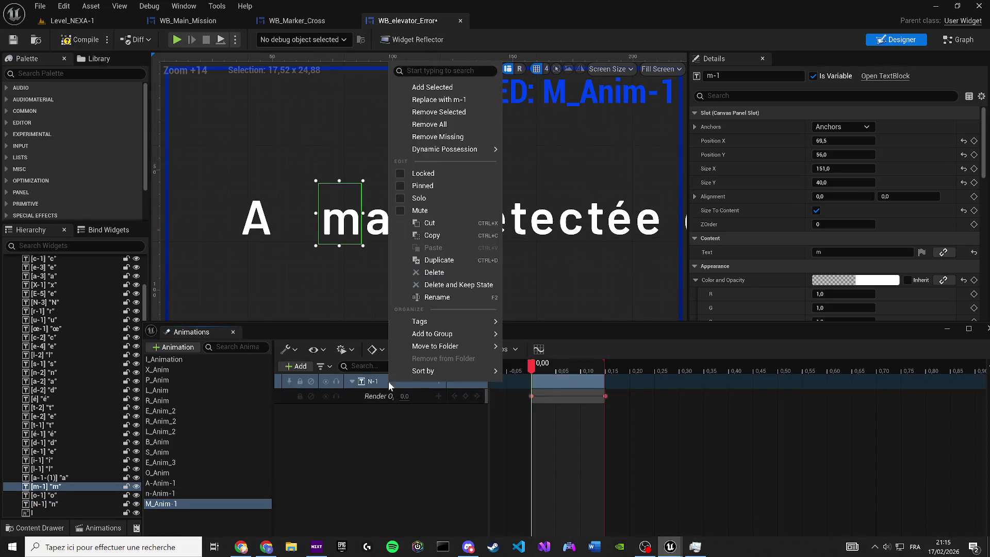
pyautogui.click(428, 100)
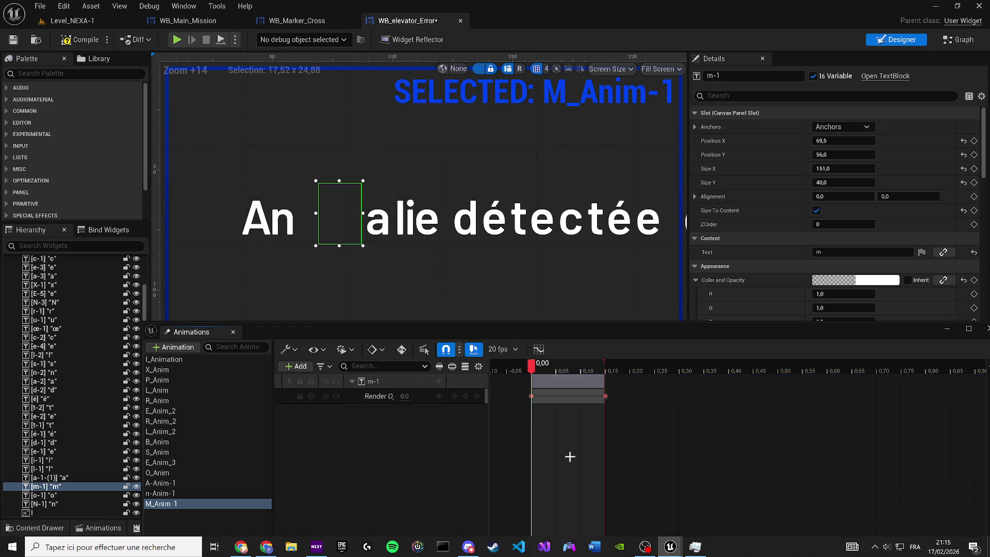
pyautogui.press('space')
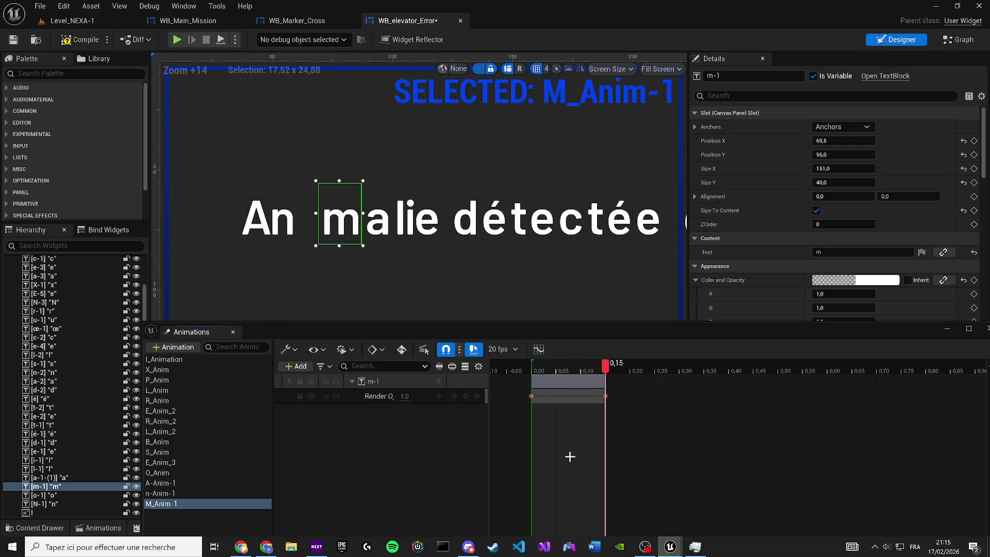
pyautogui.click(958, 40)
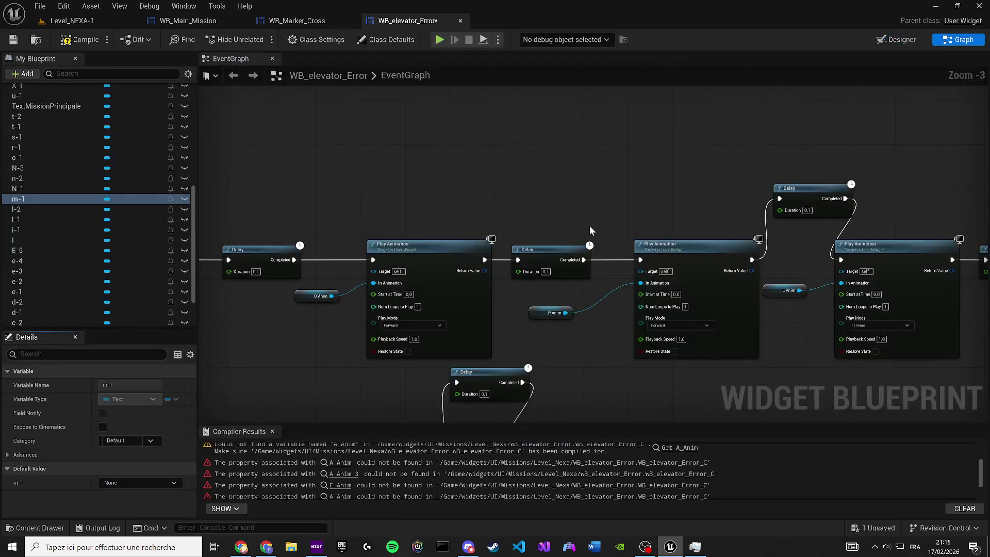
# - Make the P Anim Play Animation step after O_Anim play M_Anim-1
pyautogui.moveTo(353, 288)
pyautogui.mouseDown()
pyautogui.moveTo(564, 277)
pyautogui.moveTo(534, 277)
pyautogui.mouseUp()
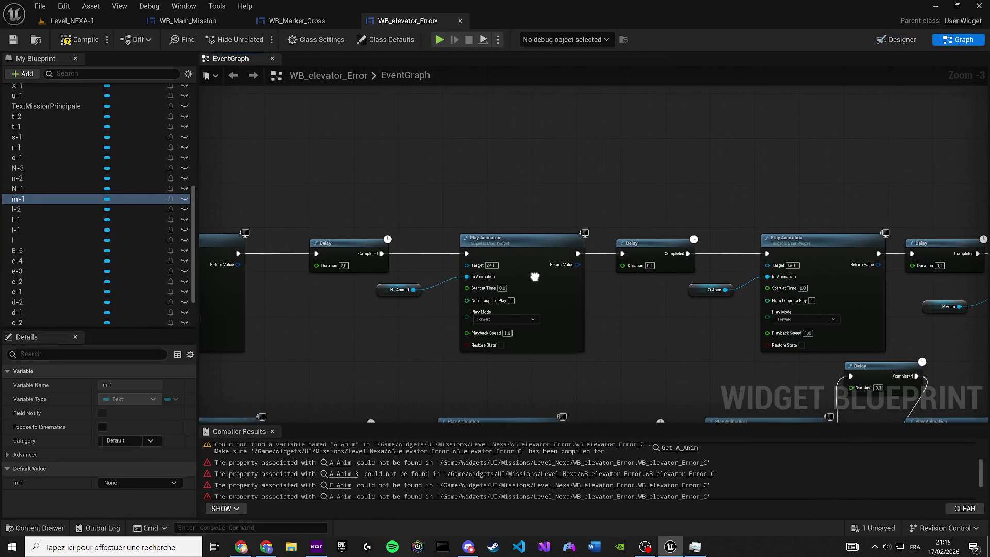
pyautogui.moveTo(690, 294)
pyautogui.mouseDown()
pyautogui.moveTo(442, 283)
pyautogui.moveTo(453, 305)
pyautogui.mouseUp()
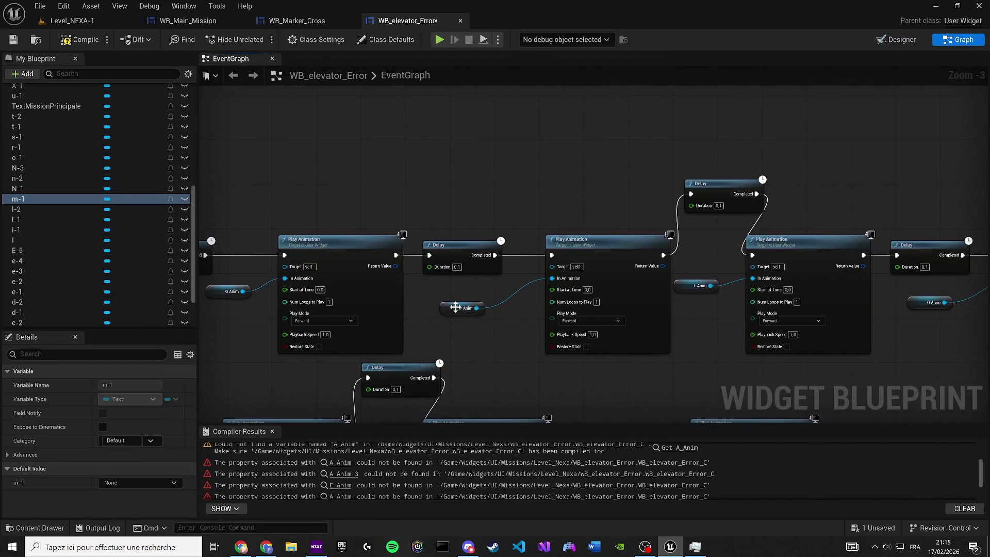
pyautogui.scroll(1, 452, 304)
pyautogui.scroll(1, 75, 203)
# - Realign the chain's node row, a Delay node and the First Animation event in the EventGraph
pyautogui.scroll(8, 75, 199)
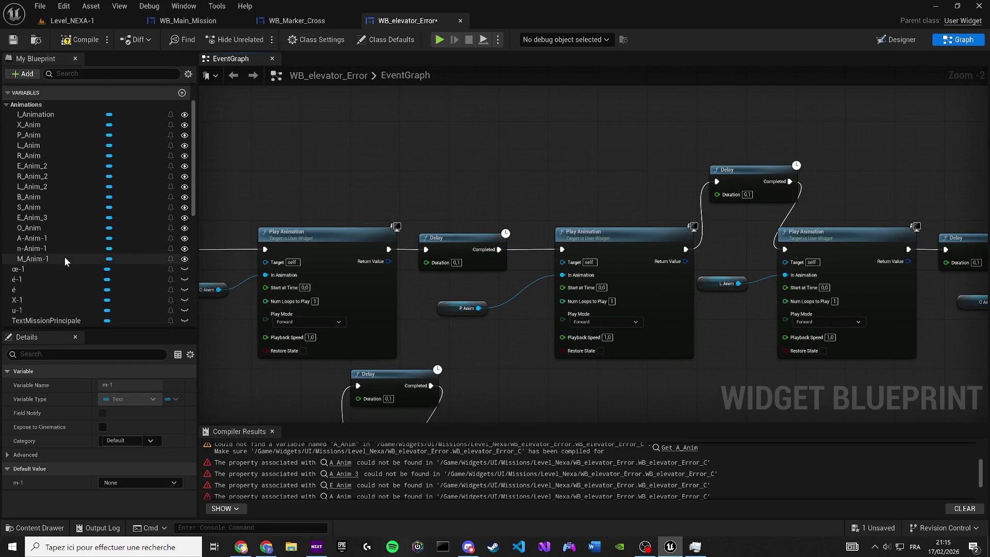
pyautogui.moveTo(37, 259); pyautogui.dragTo(452, 306)
pyautogui.scroll(-5, 451, 306)
pyautogui.moveTo(371, 245); pyautogui.dragTo(756, 330)
pyautogui.moveTo(741, 293); pyautogui.dragTo(457, 265)
pyautogui.scroll(4, 592, 265)
pyautogui.moveTo(592, 265)
pyautogui.mouseDown()
pyautogui.moveTo(214, 240)
pyautogui.moveTo(222, 227)
pyautogui.mouseUp()
pyautogui.moveTo(513, 205)
pyautogui.mouseDown()
pyautogui.moveTo(531, 206)
pyautogui.moveTo(336, 209)
pyautogui.moveTo(815, 234)
pyautogui.moveTo(979, 288)
pyautogui.moveTo(803, 228)
pyautogui.moveTo(323, 237)
pyautogui.moveTo(332, 234)
pyautogui.mouseUp()
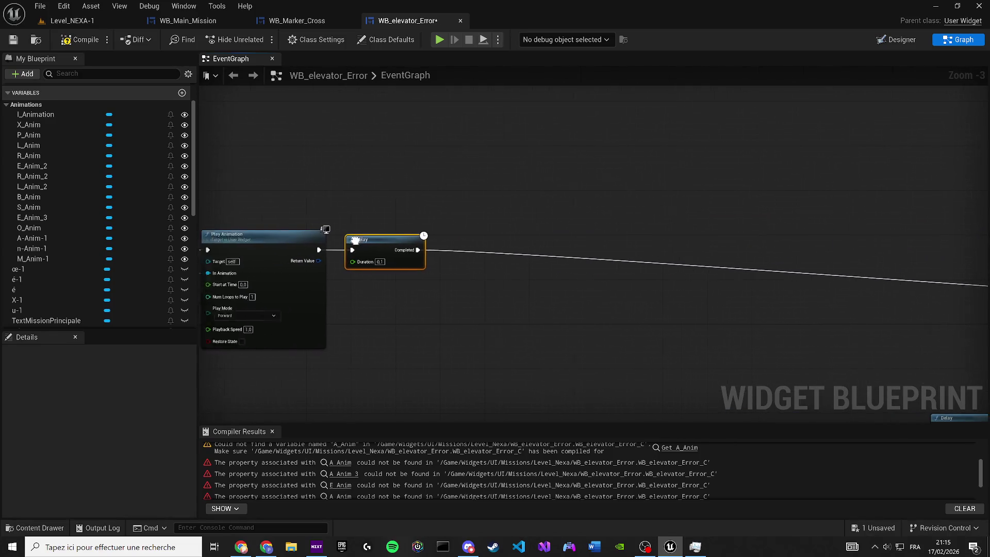
pyautogui.scroll(-2, 435, 259)
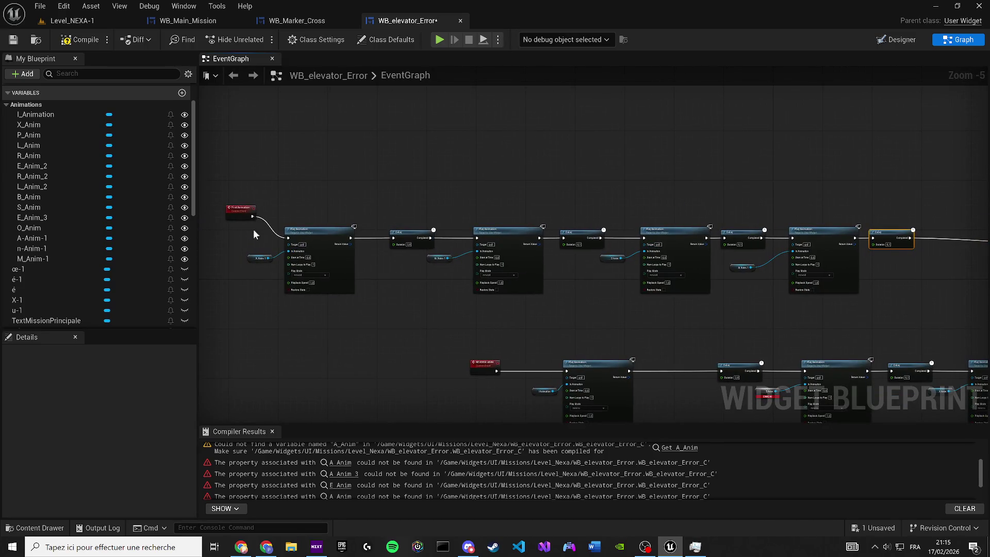
pyautogui.moveTo(236, 215); pyautogui.dragTo(224, 231)
# - Compile and save the WB_elevator_Error widget blueprint
pyautogui.click(70, 40)
pyautogui.scroll(1, 232, 273)
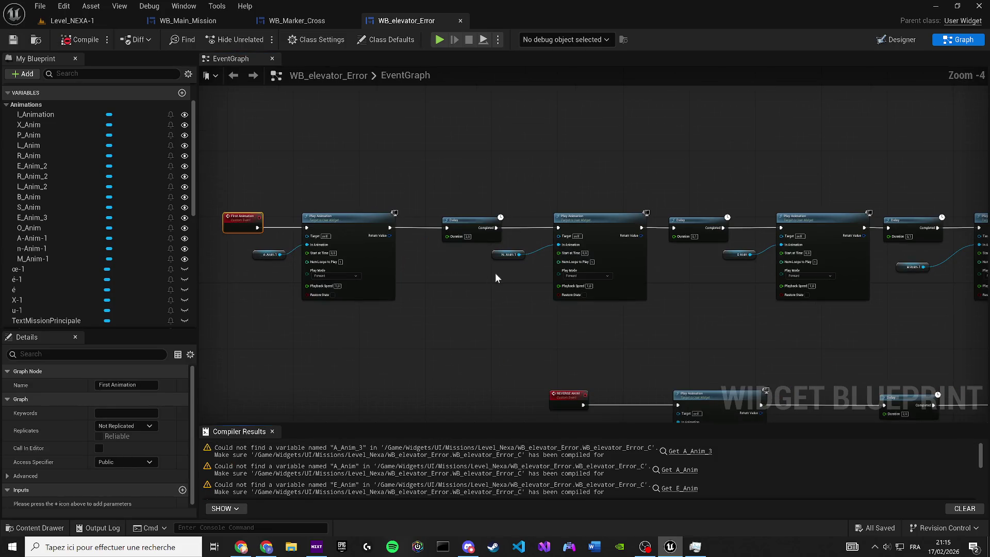
pyautogui.click(478, 273)
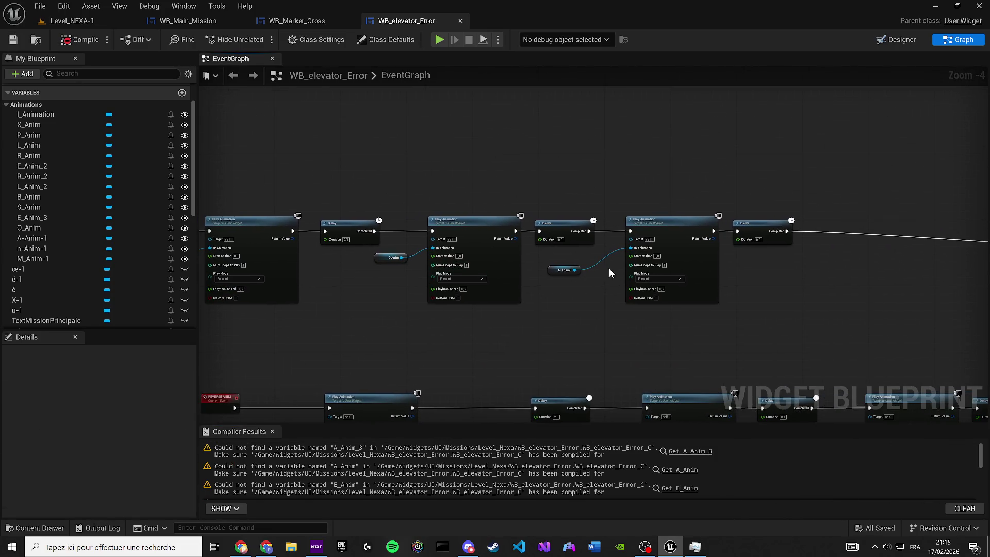